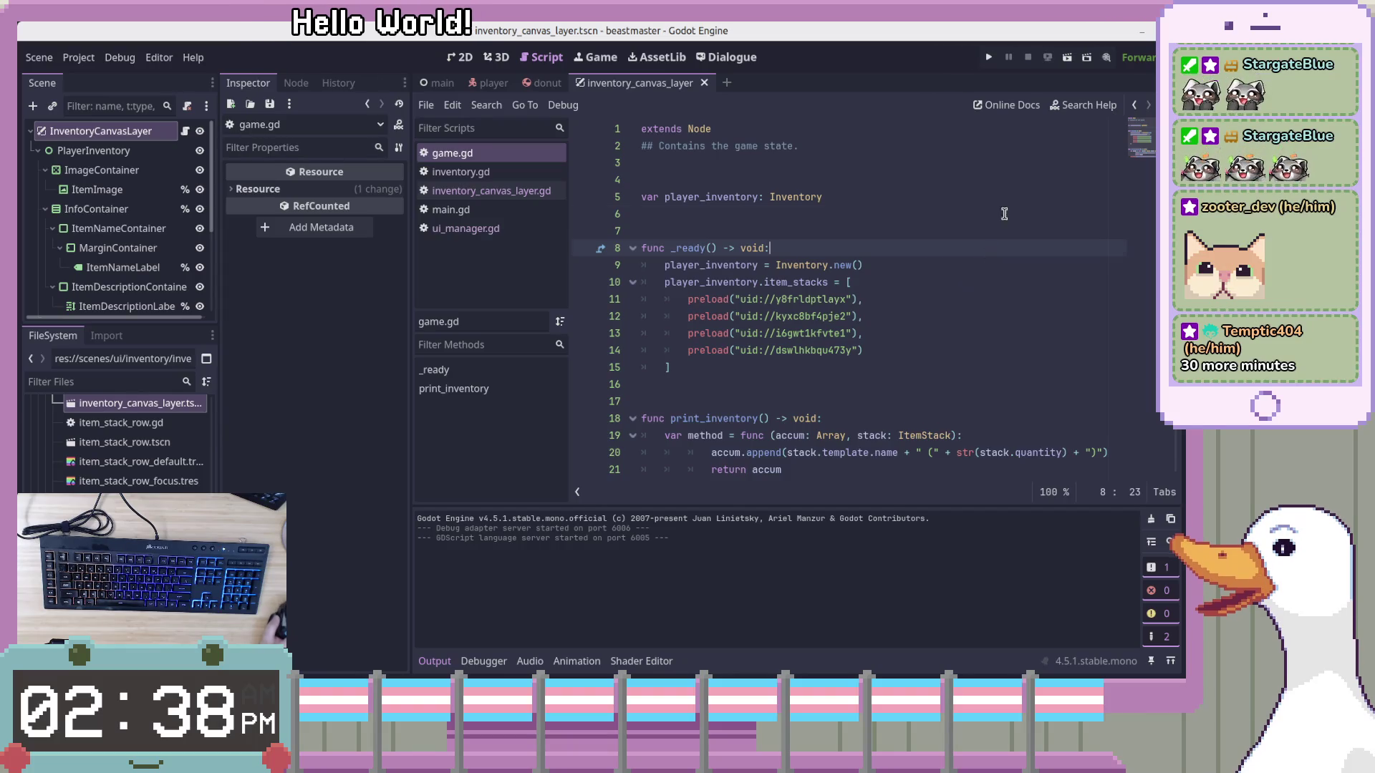
Insert an empty line 6 below the var player_inventory: Inventory declaration in game.gd
click(1005, 209)
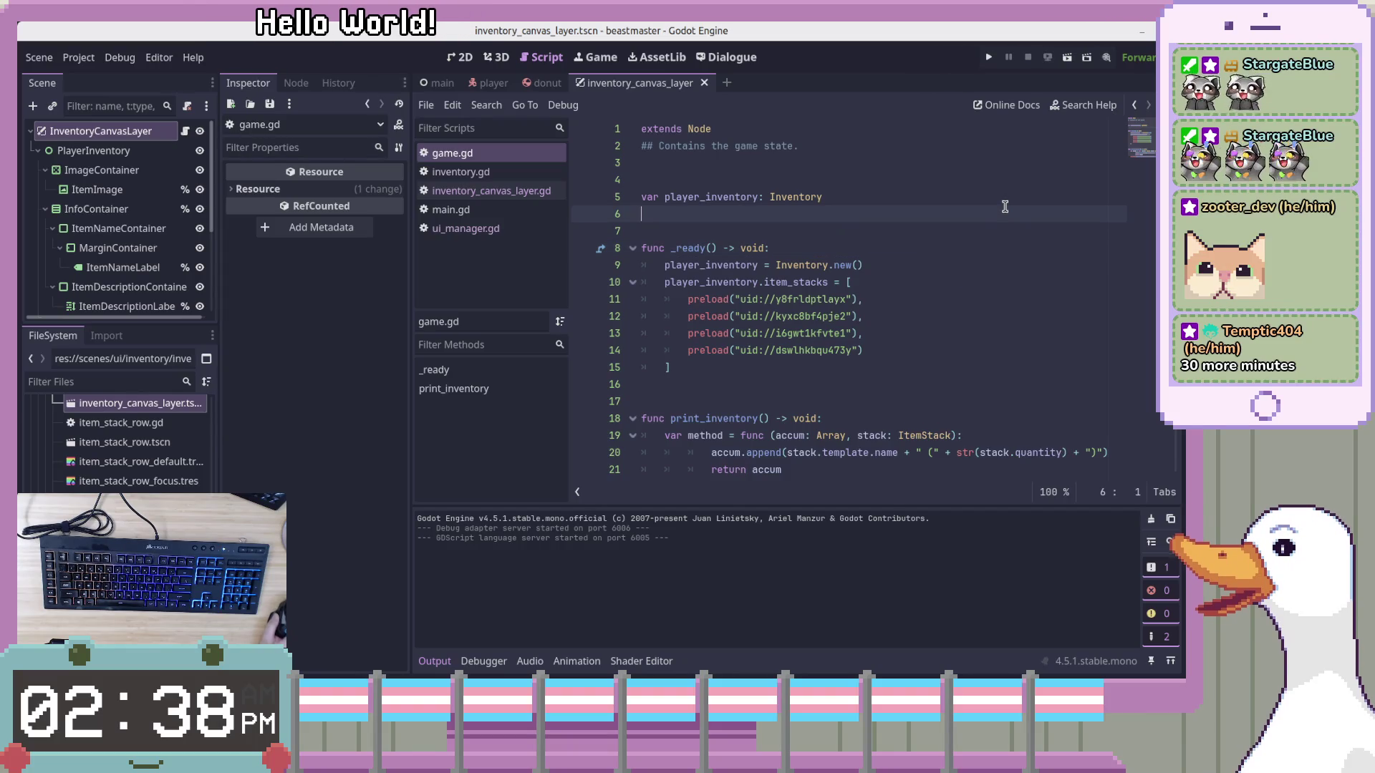
click(922, 204)
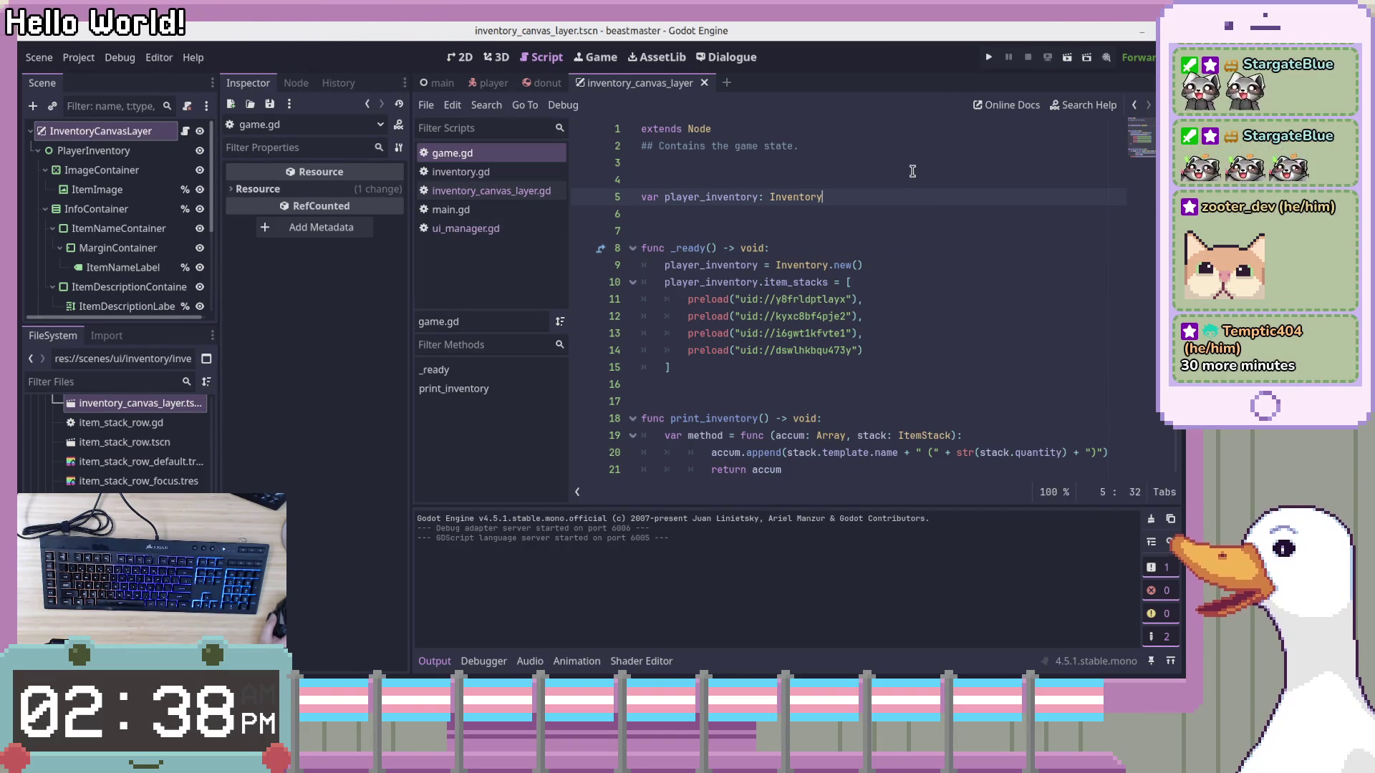
key(Down)
key(Up)
key(Up)
key(Up)
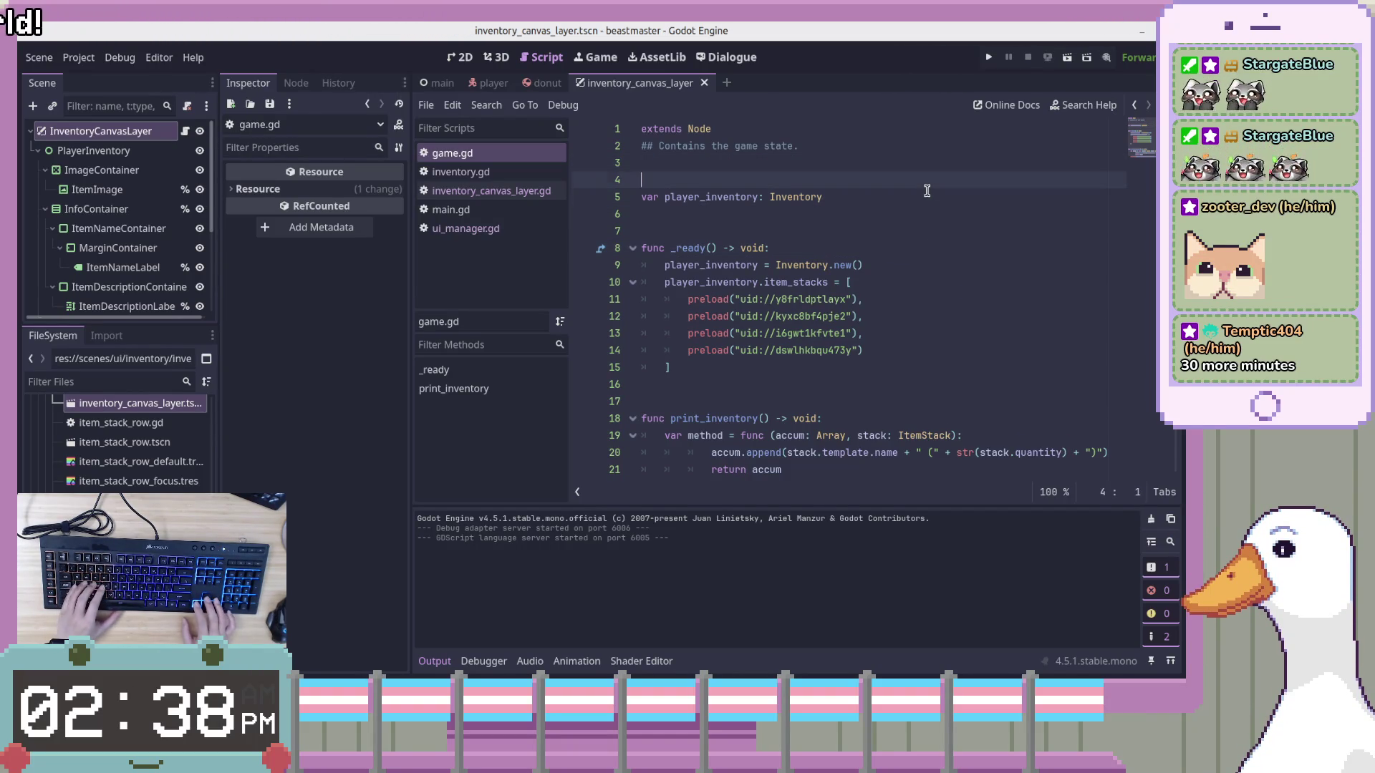
key(Down)
key(Down)
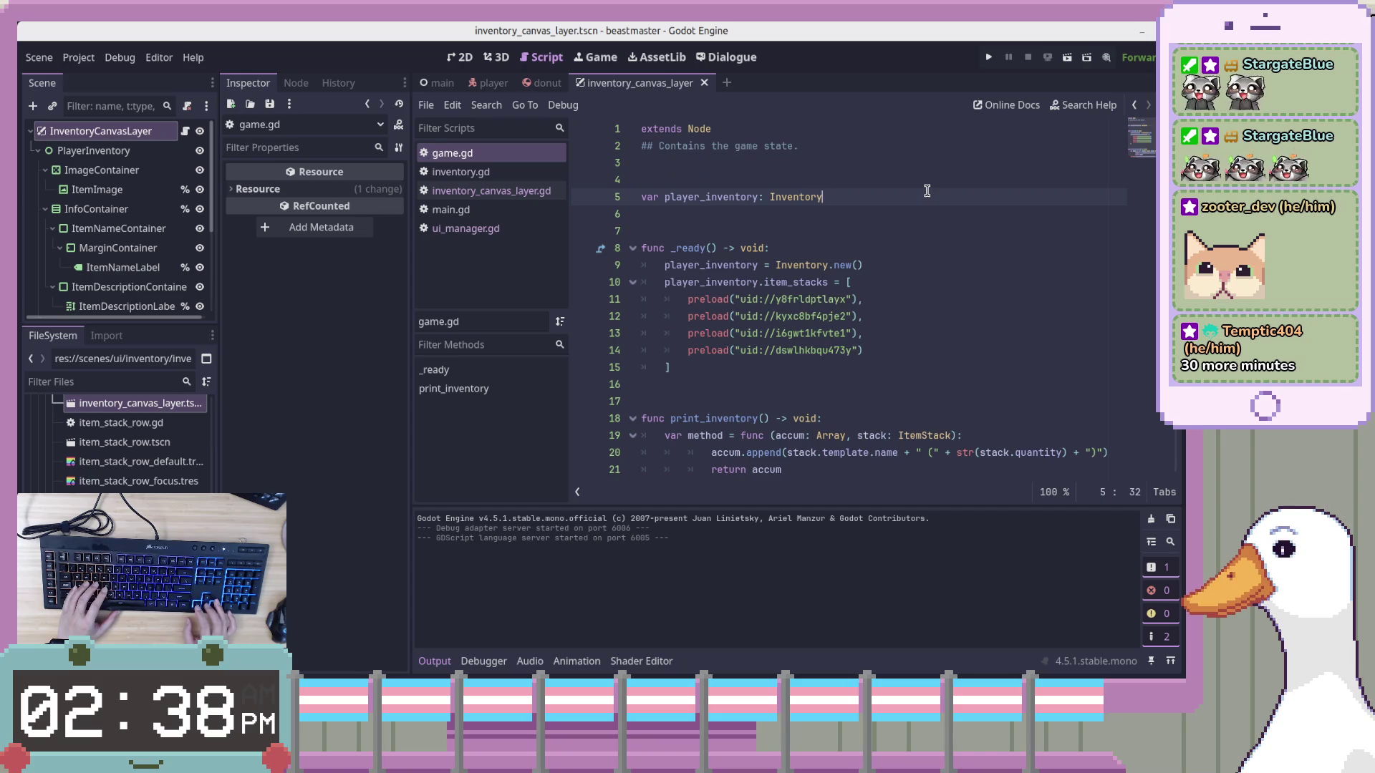
key(End)
key(Return)
Declare var scenes_cache: Array[Node] on line 6 of game.gd and save the script
text(var)
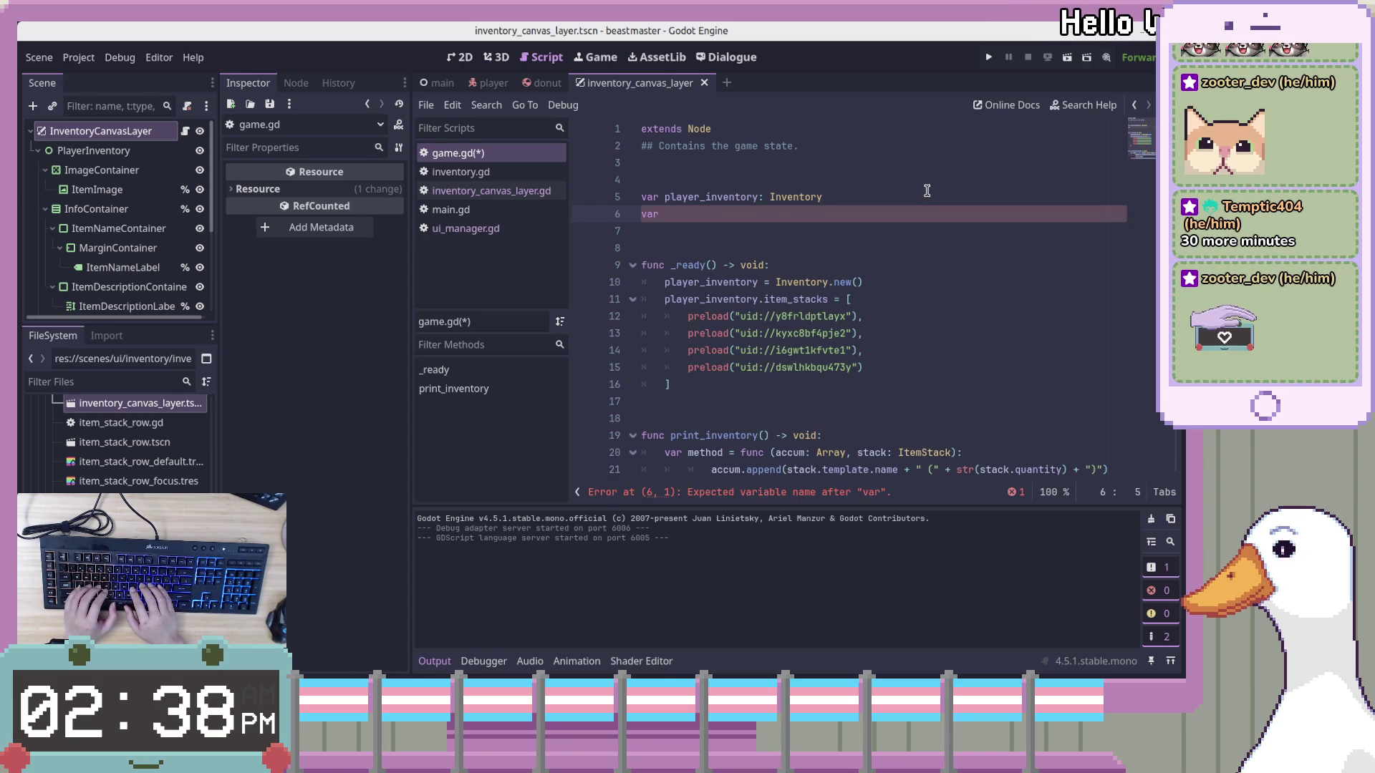
key(BackSpace)
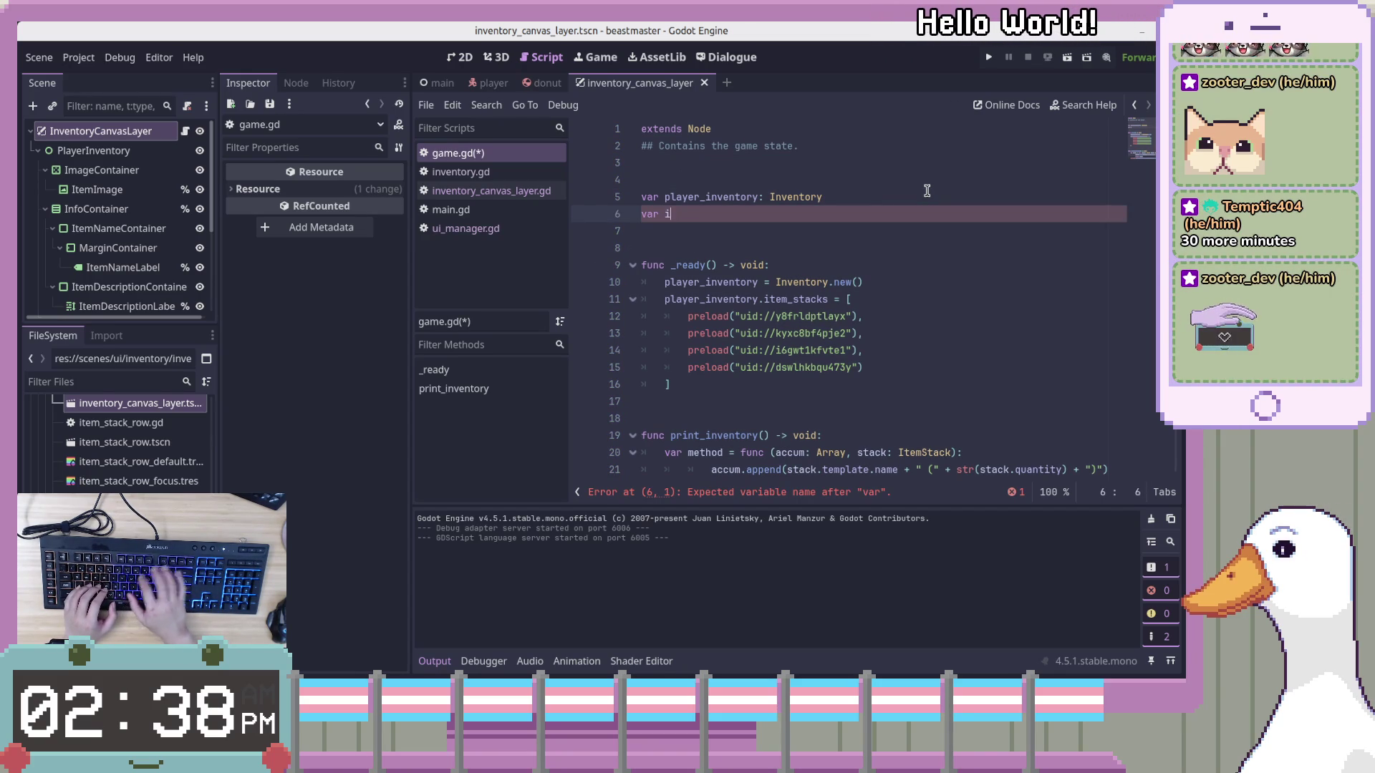
text(cenes)
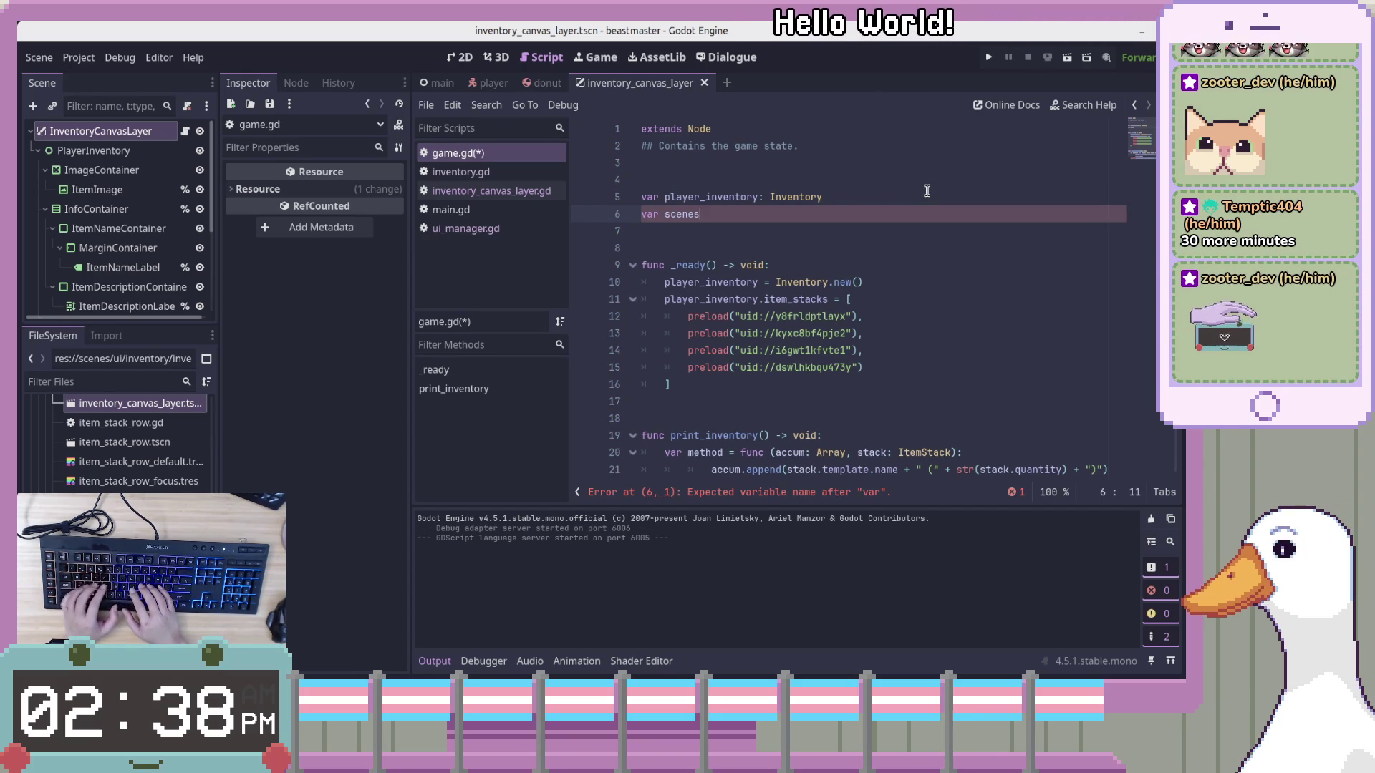
text(_cache:)
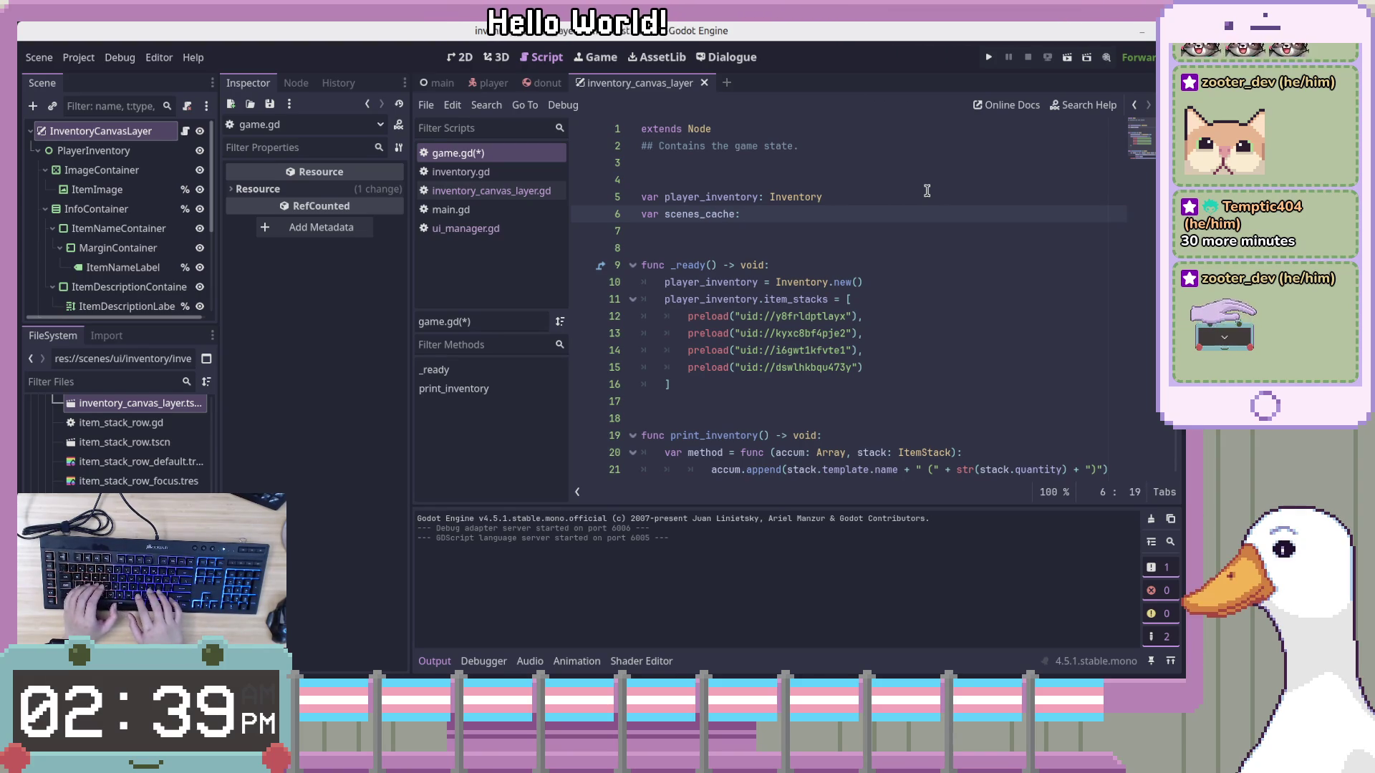
key(BackSpace)
key(BackSpace)
key(BackSpace)
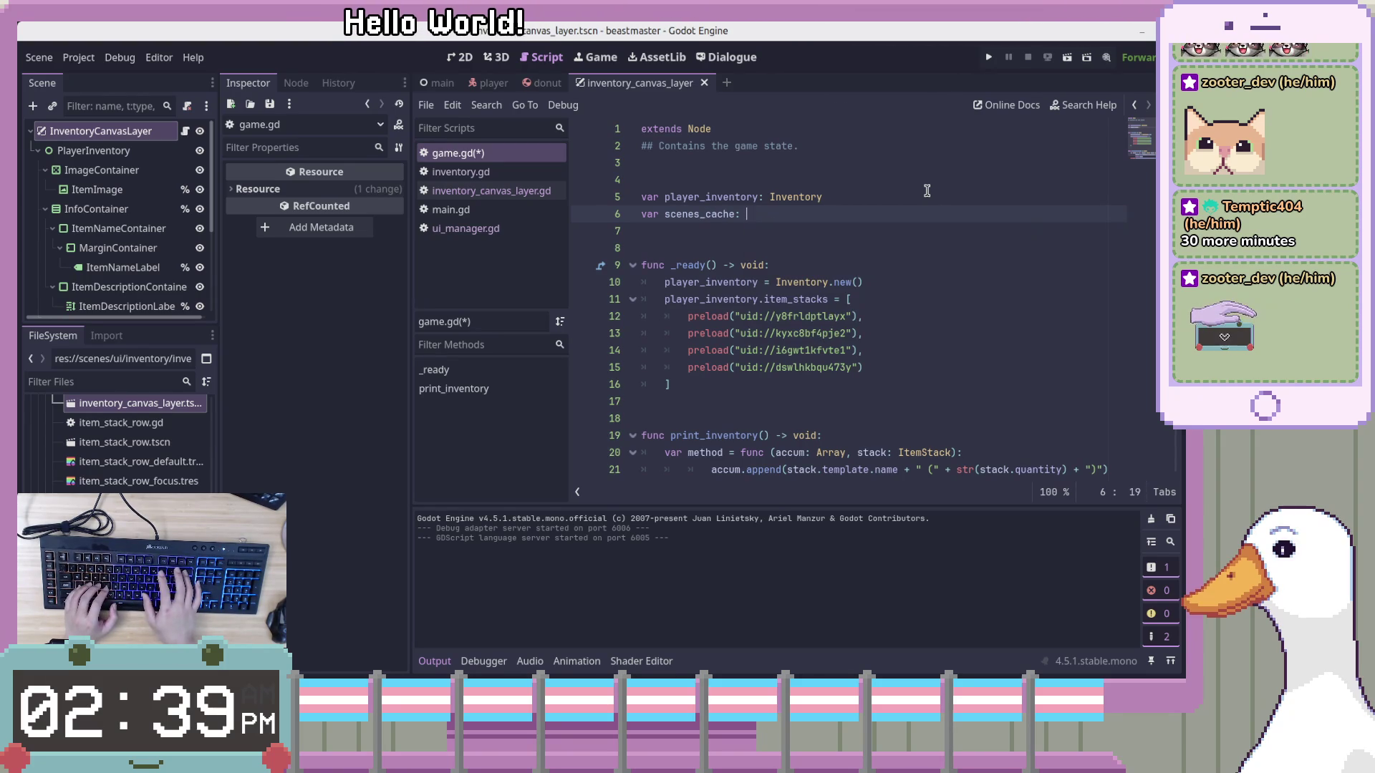
text(Array)
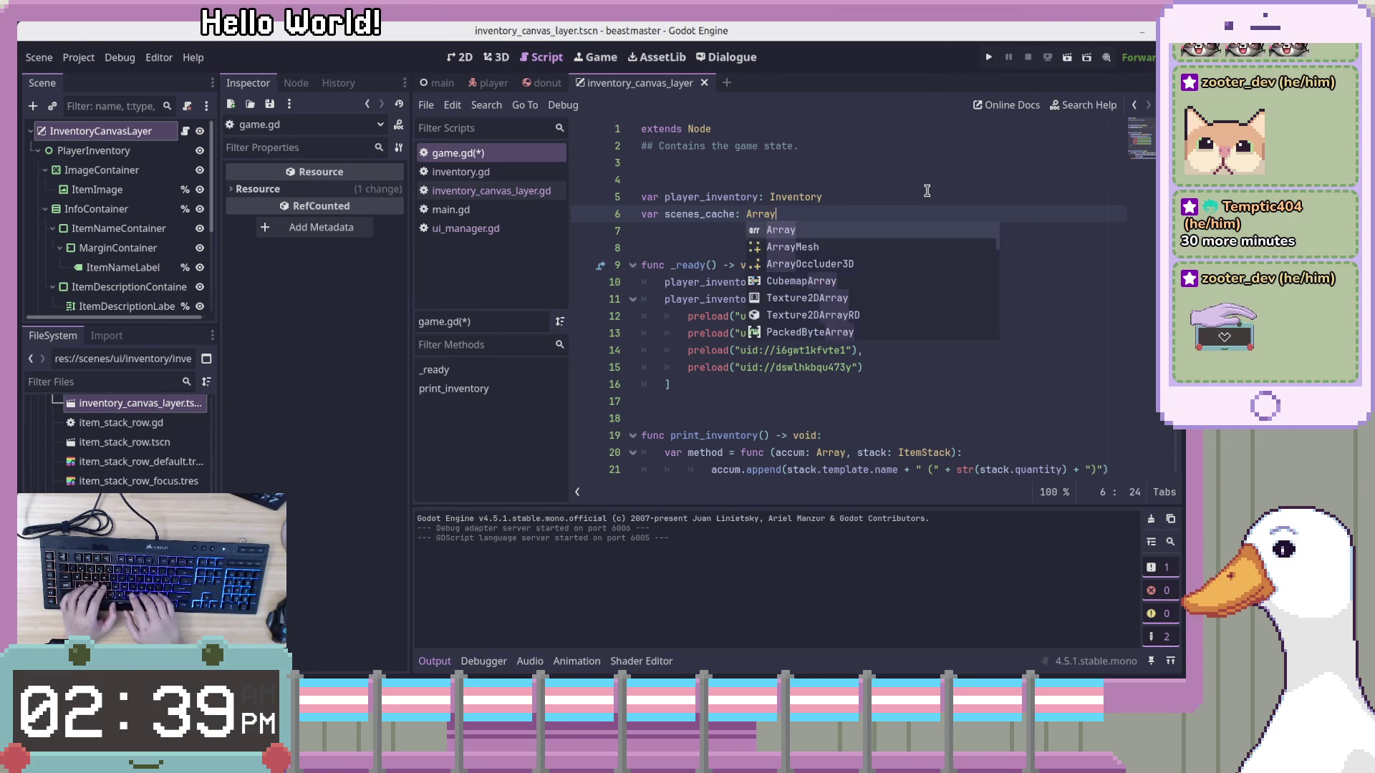
key(Escape)
key(BackSpace)
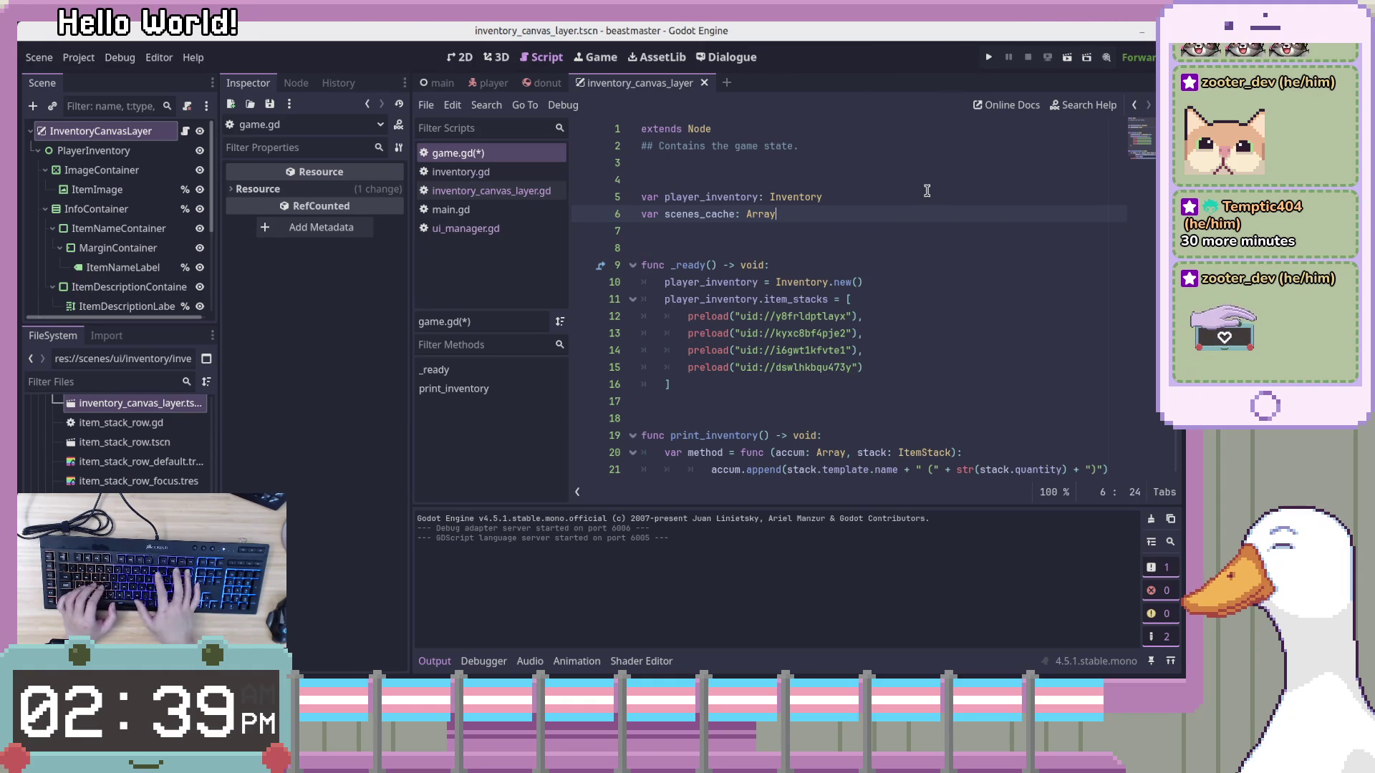
text(<)
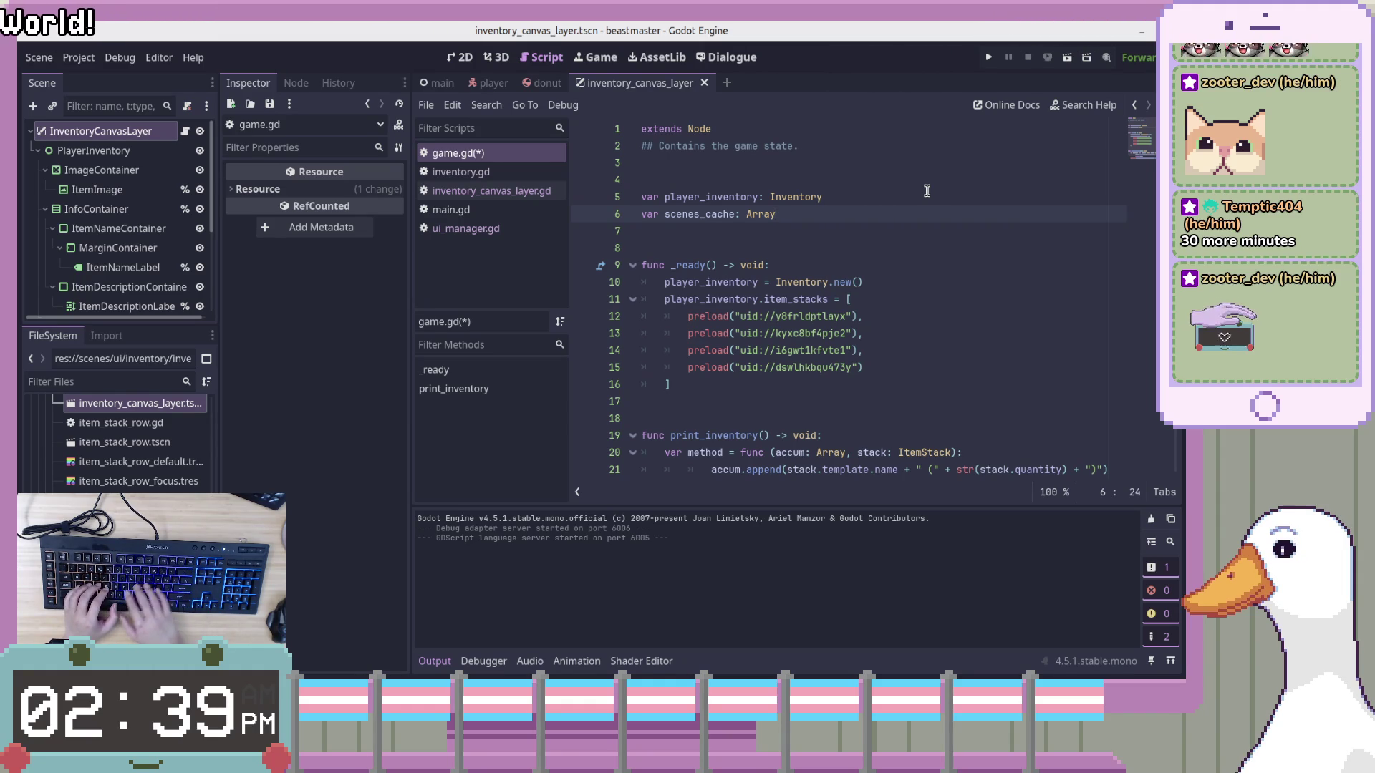
key(BackSpace)
key(BackSpace)
text([)
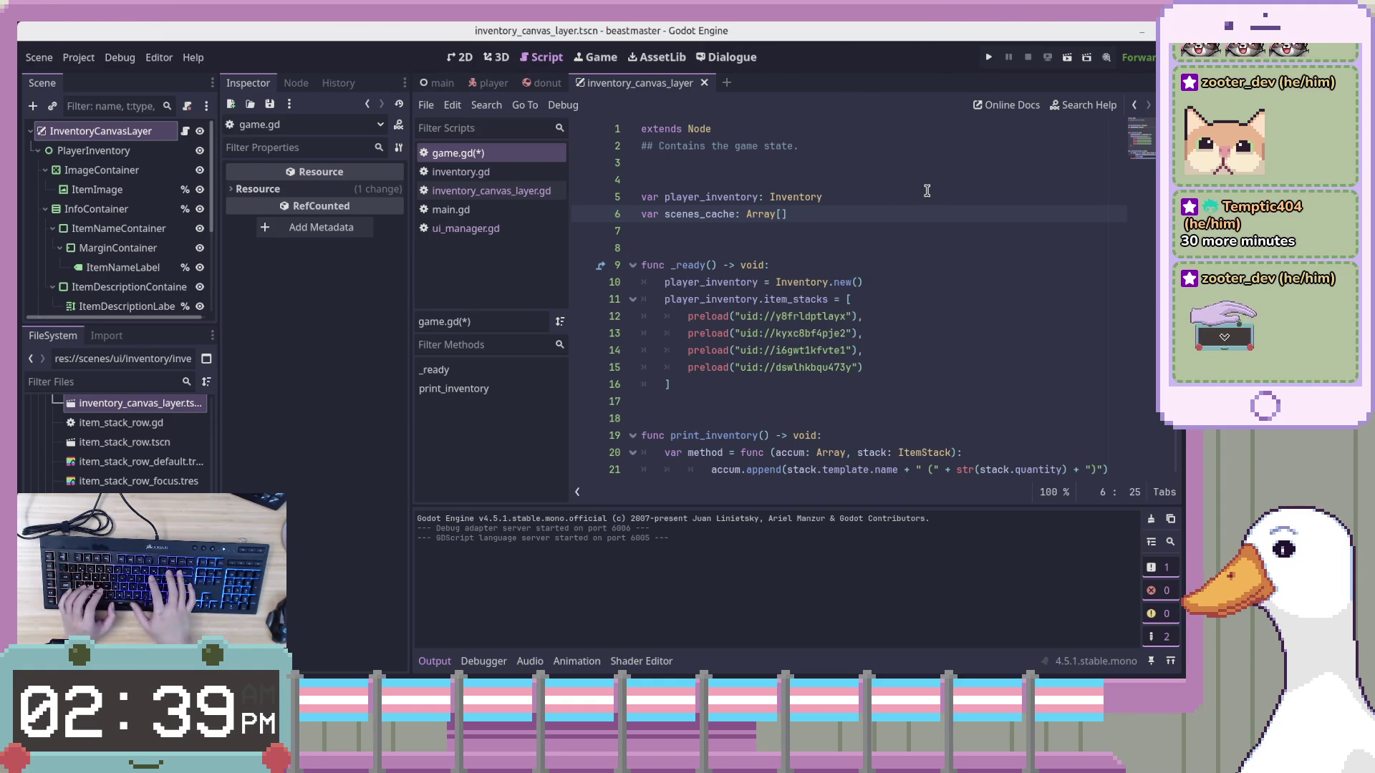
text(S)
key(BackSpace)
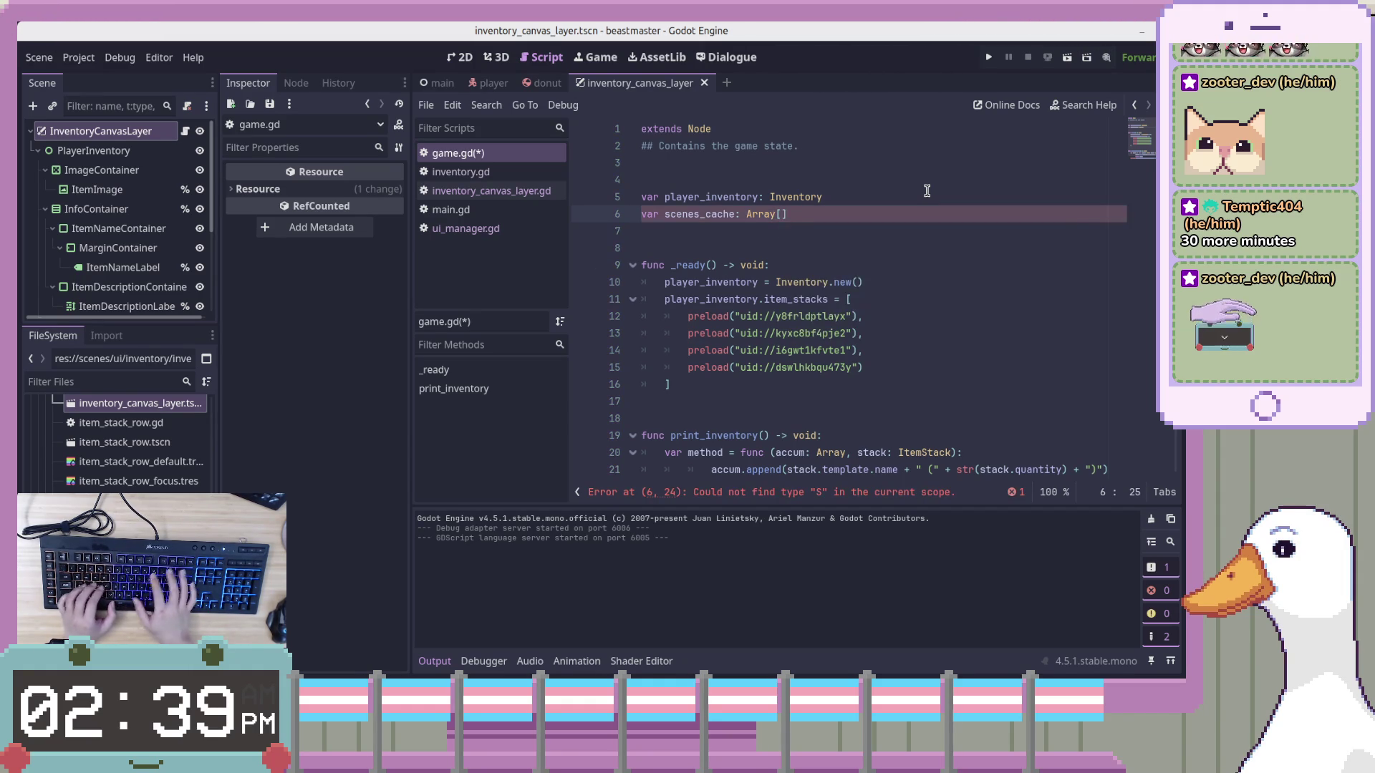
text(e])
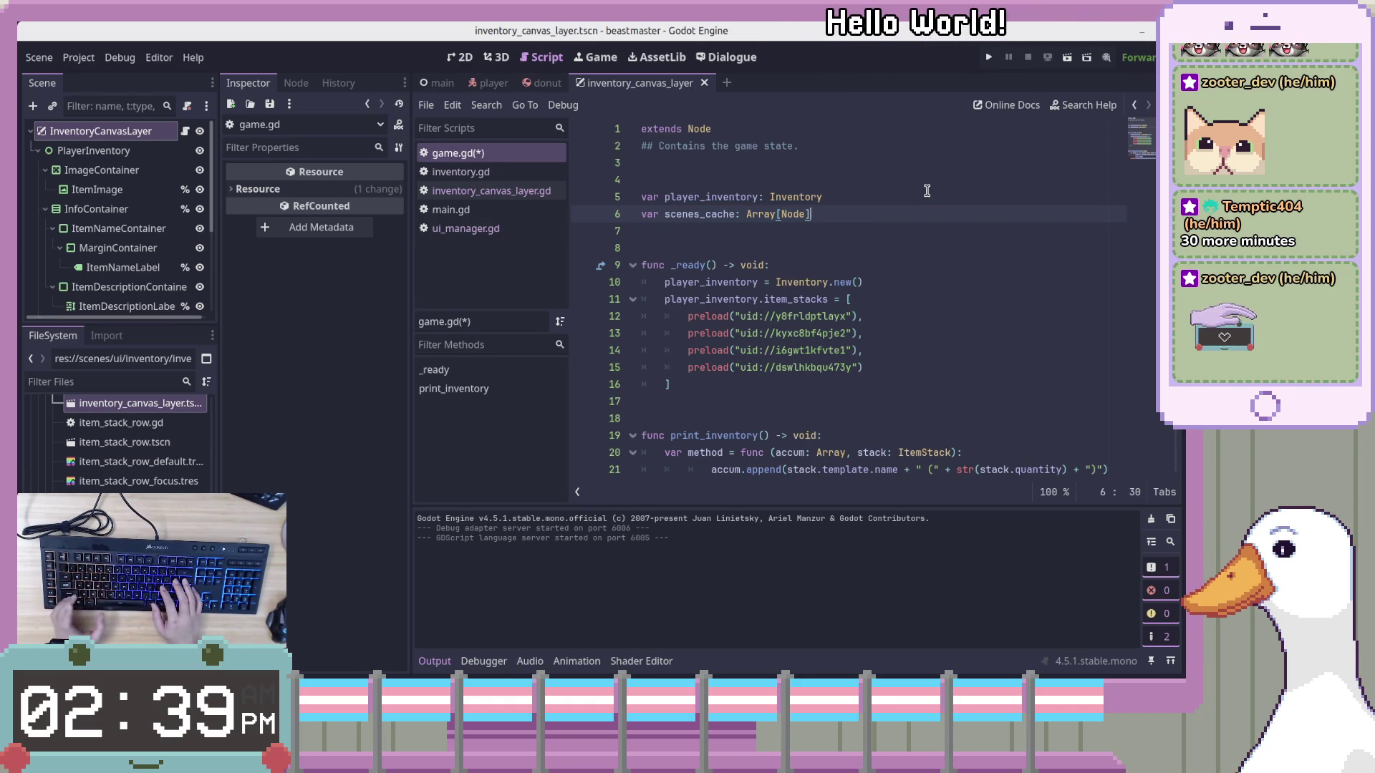
key(ctrl+s)
Put the cursor back at the end of the scenes_cache declaration line
click(930, 224)
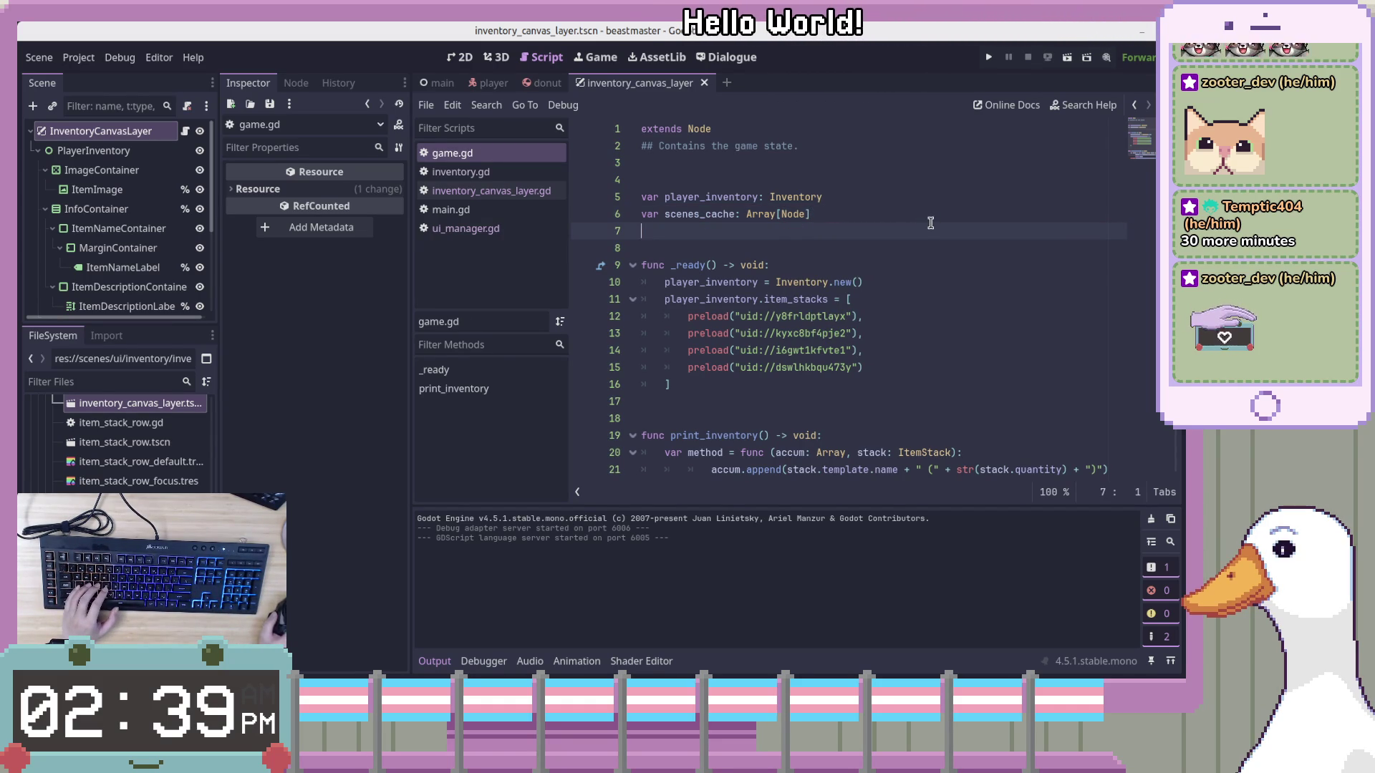
key(Up)
key(Up)
key(End)
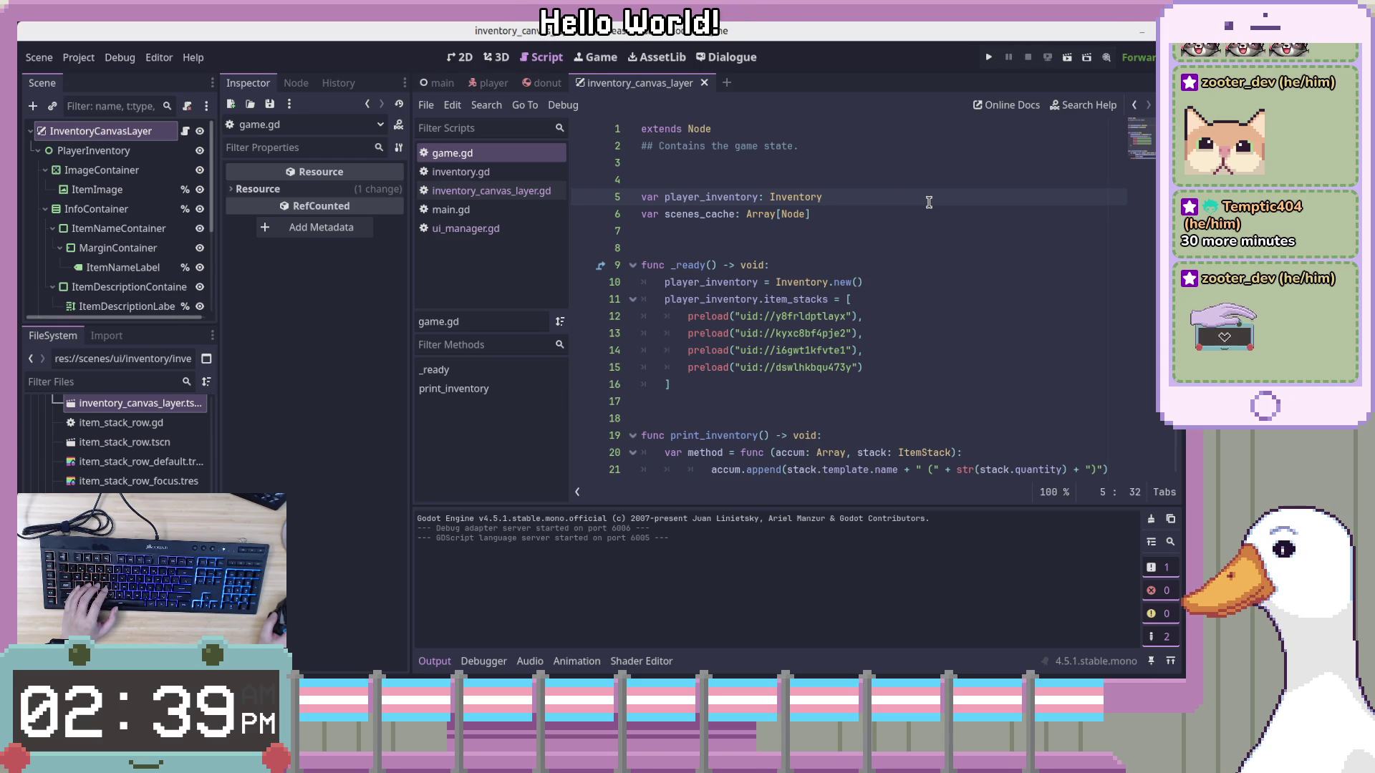
click(935, 225)
click(921, 214)
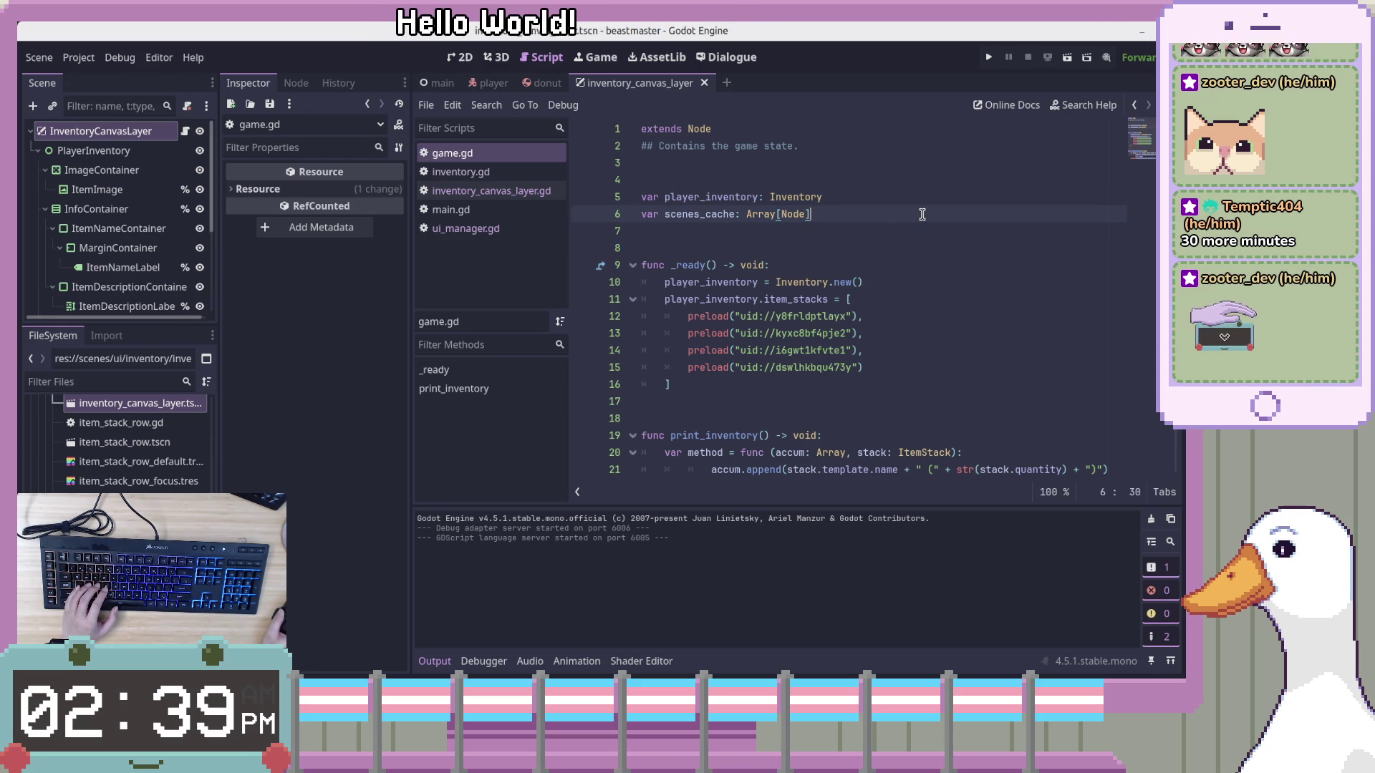
scroll(59, 465, up, 3)
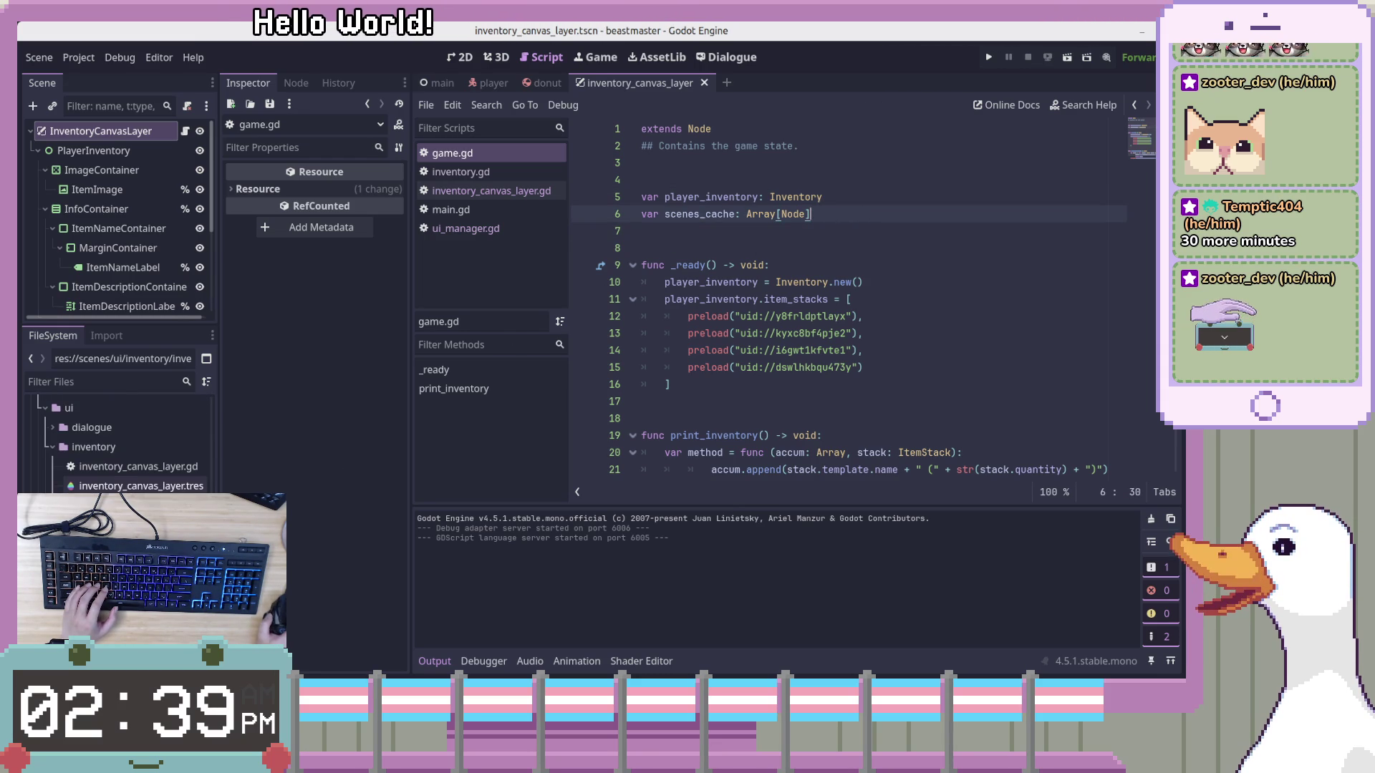
In the FileSystem dock, collapse inventory and globals and expand the scripts folder
click(52, 447)
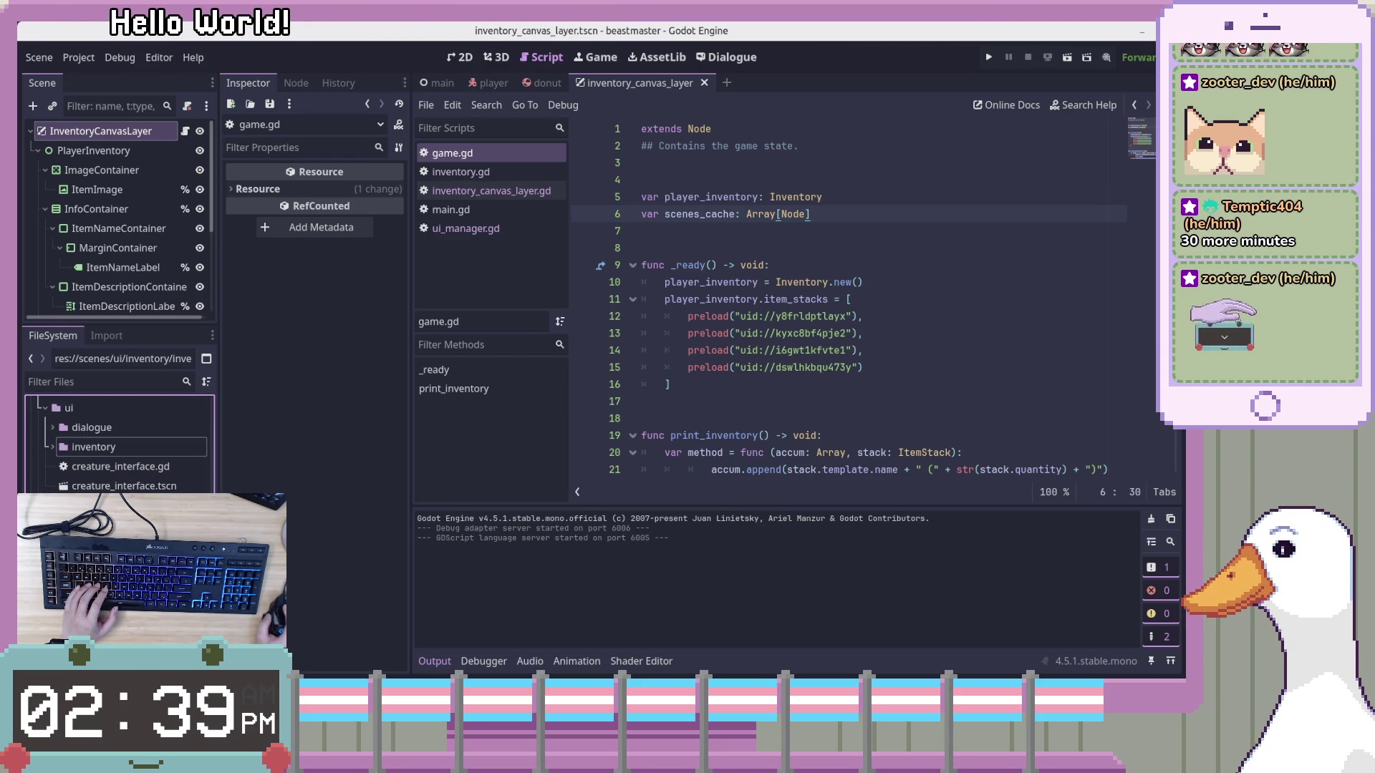
scroll(118, 444, up, 5)
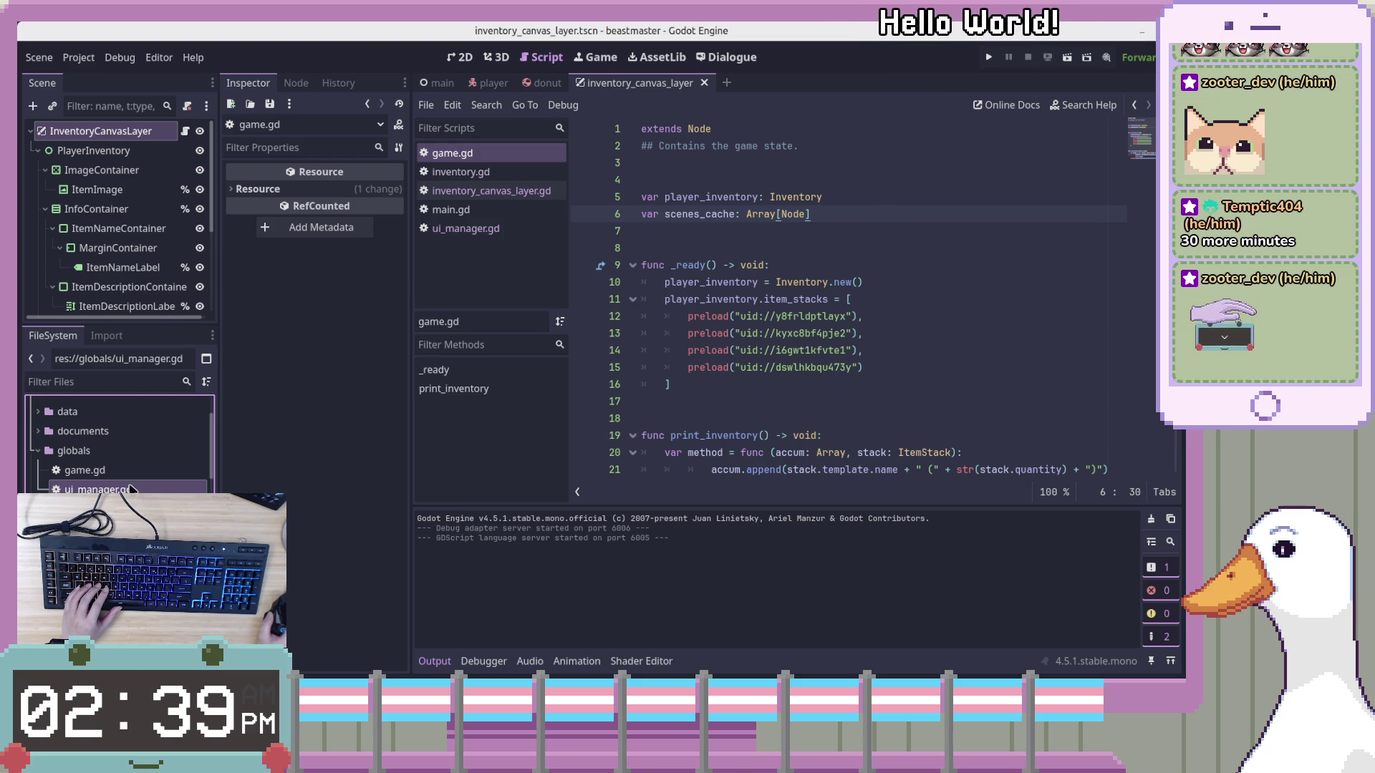
key(Left)
key(Left)
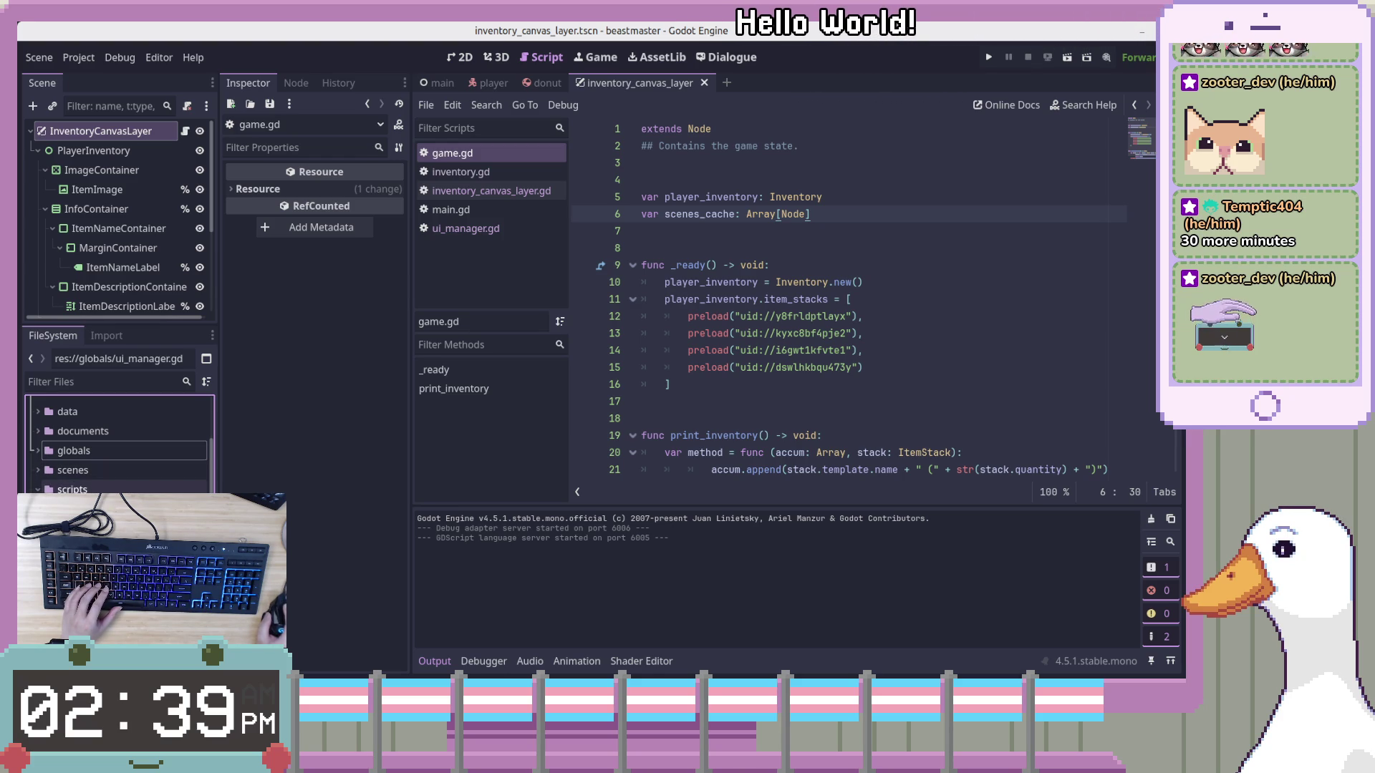
key(Down)
key(Down)
key(Right)
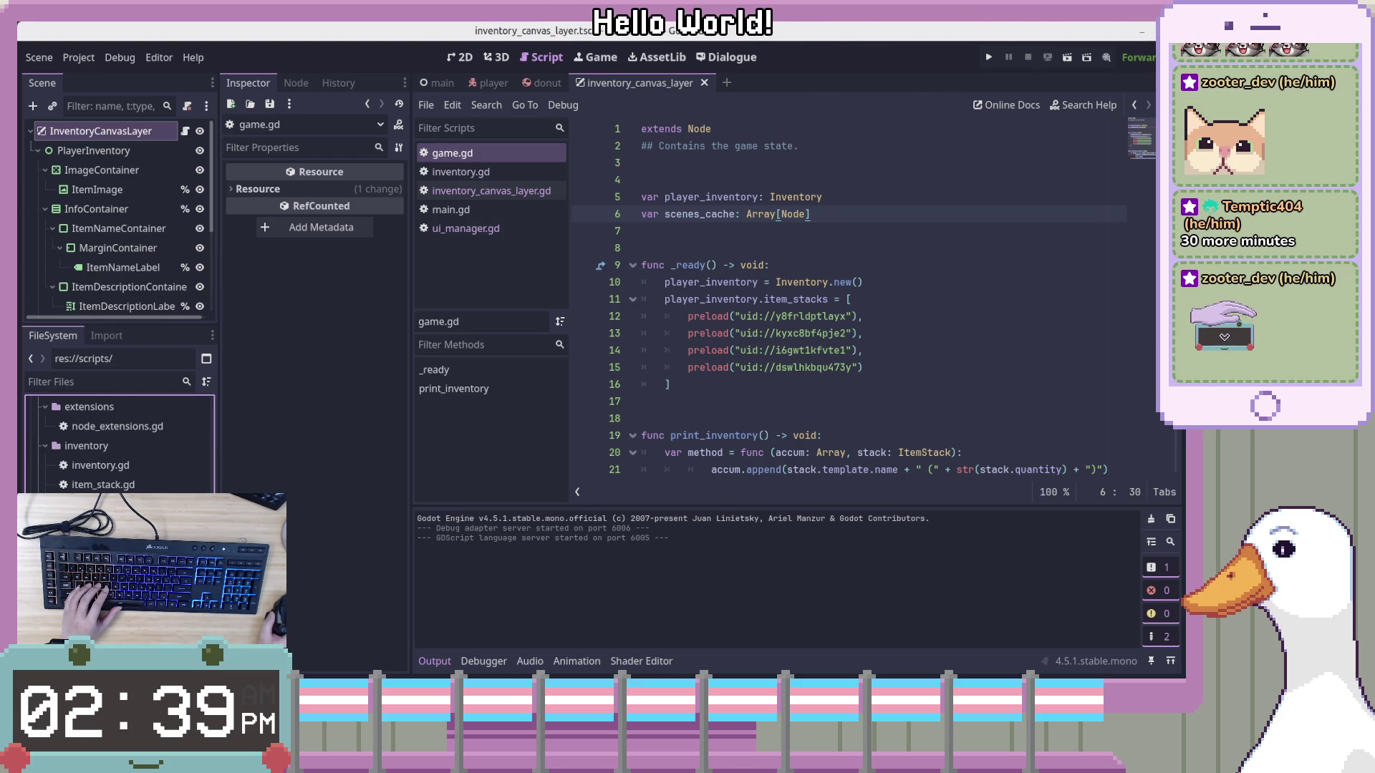
scroll(115, 444, up, 1)
Create a new subfolder inside res://scripts/ for scene management
click(45, 481)
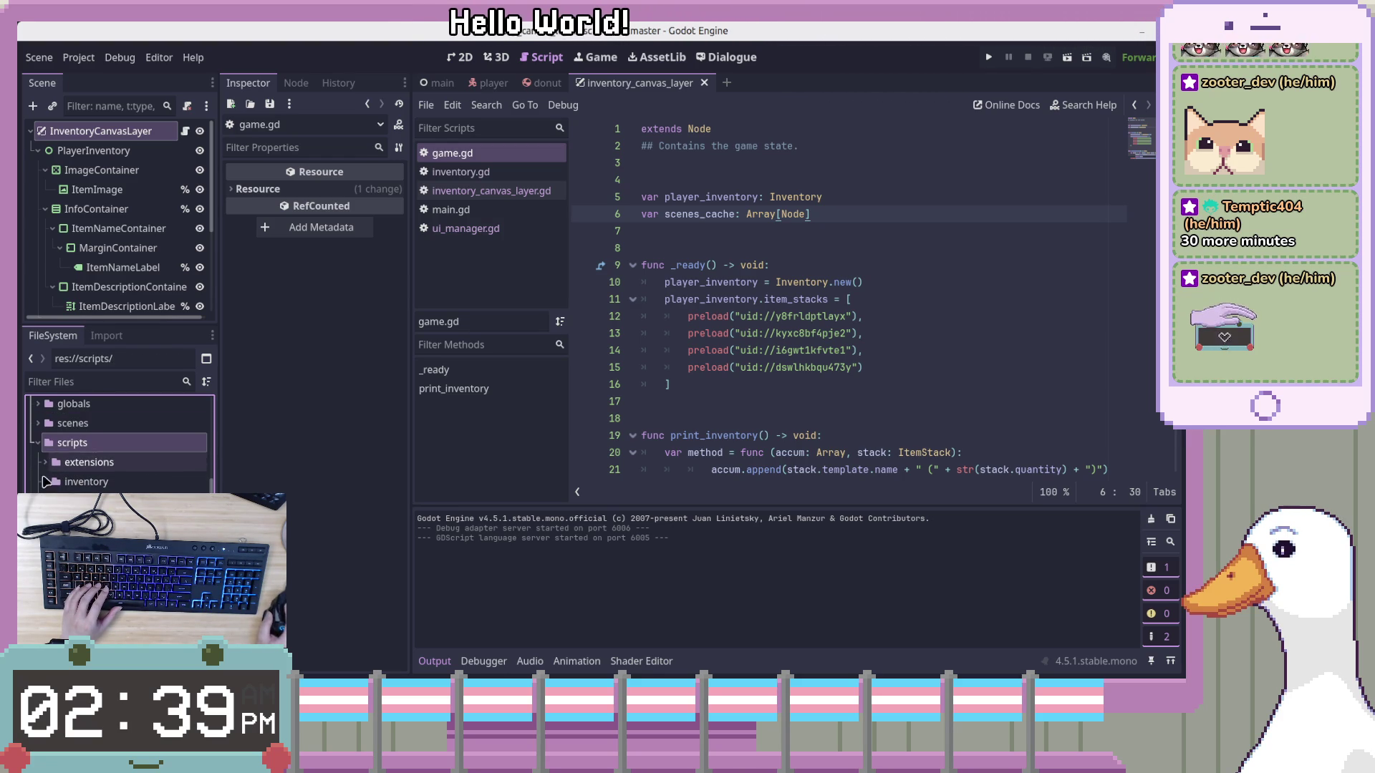
right_click(136, 444)
mouse_move(227, 400)
click(315, 397)
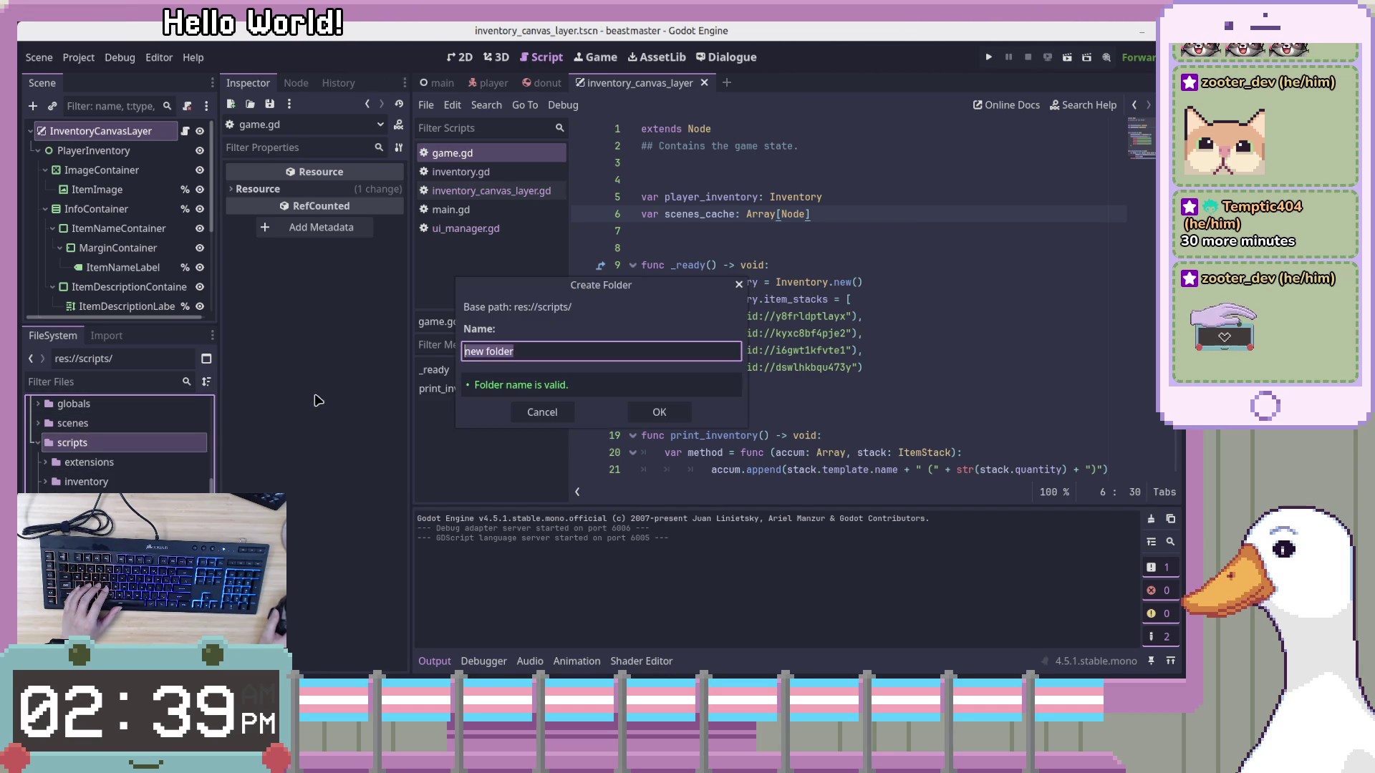
text(scene)
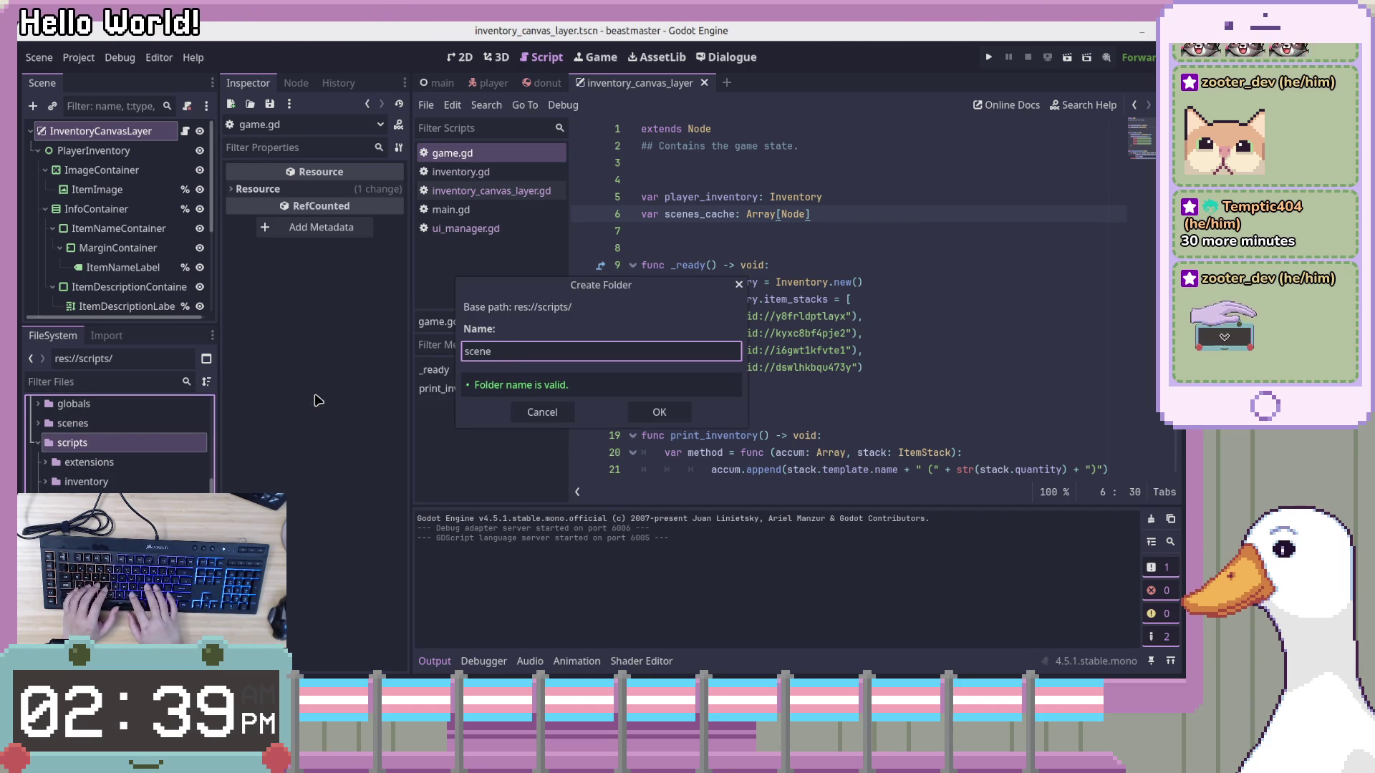
text(s)
key(Return)
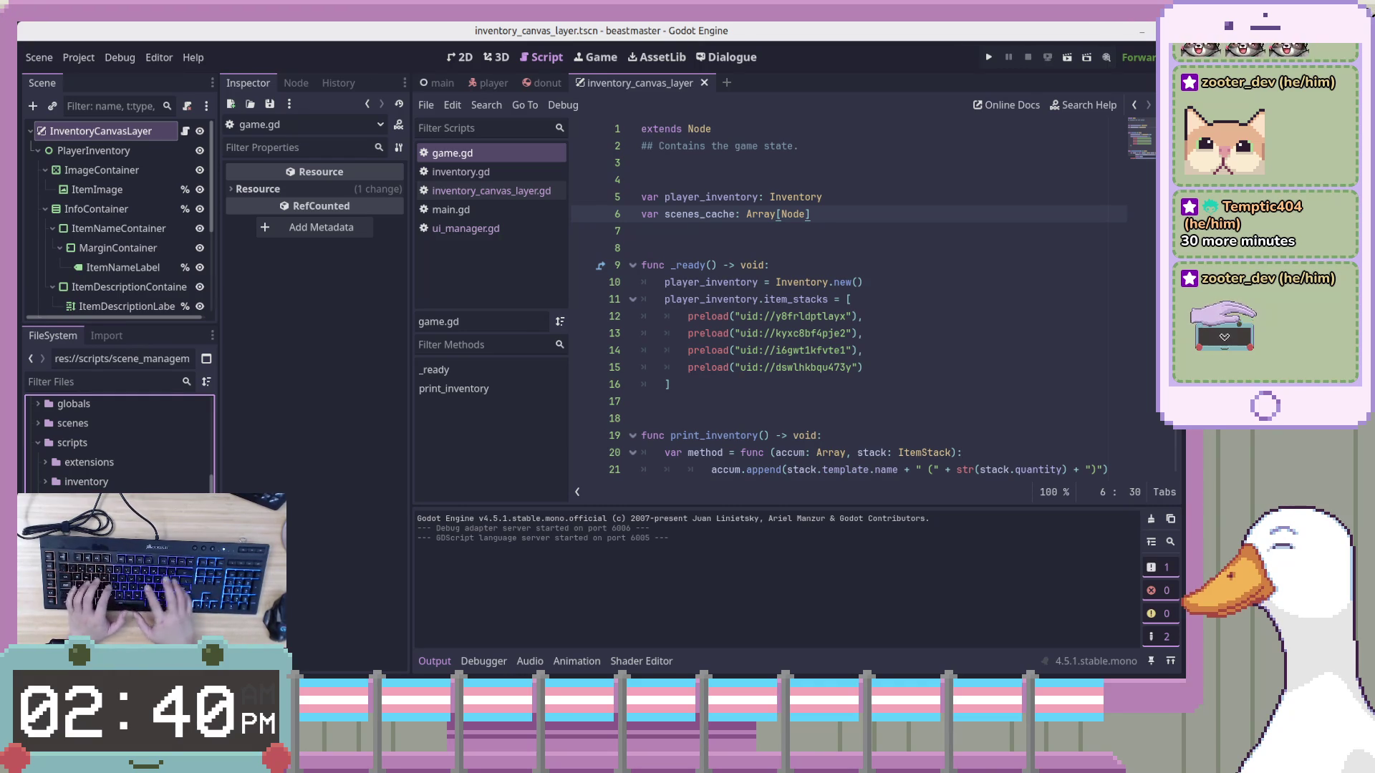
Start a new Node-based GDScript in scene_management with the path named scene_manager.gd
right_click(116, 501)
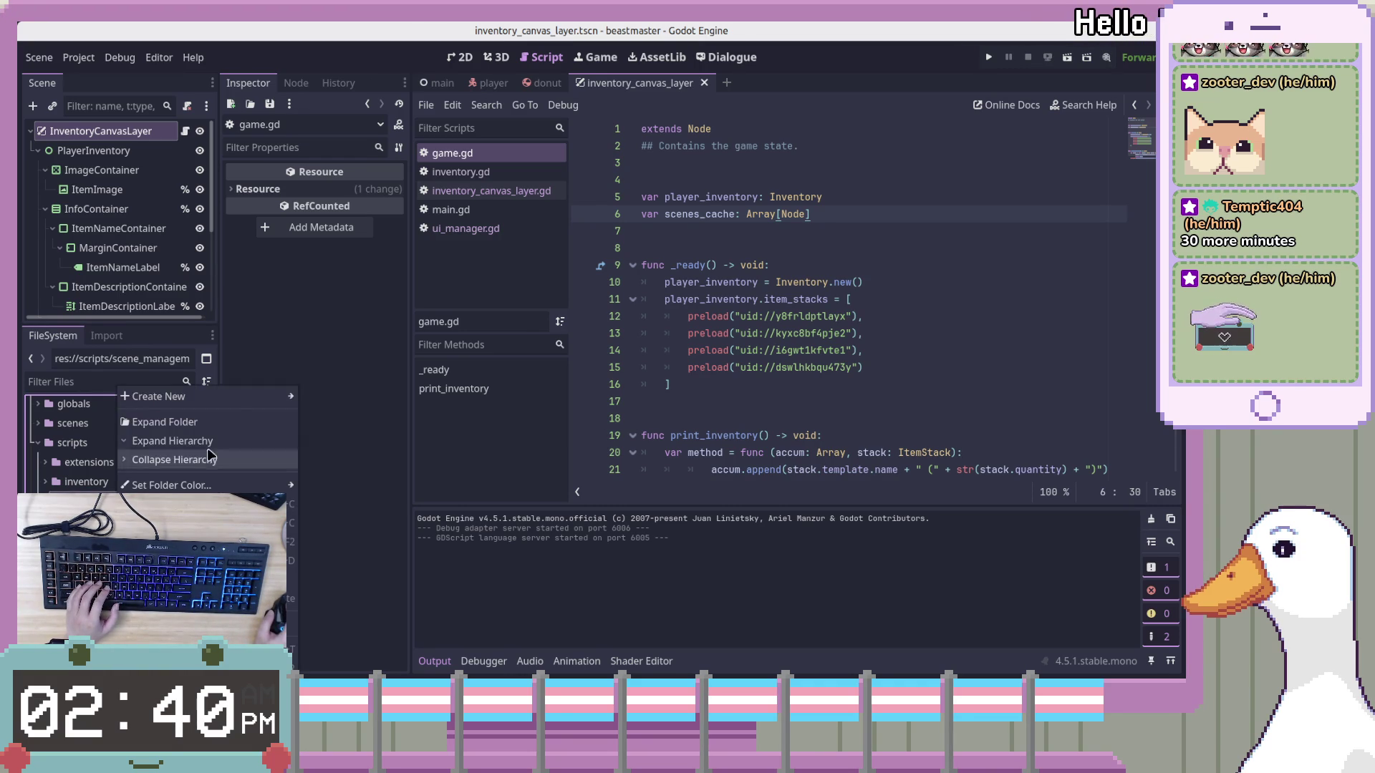
mouse_move(301, 401)
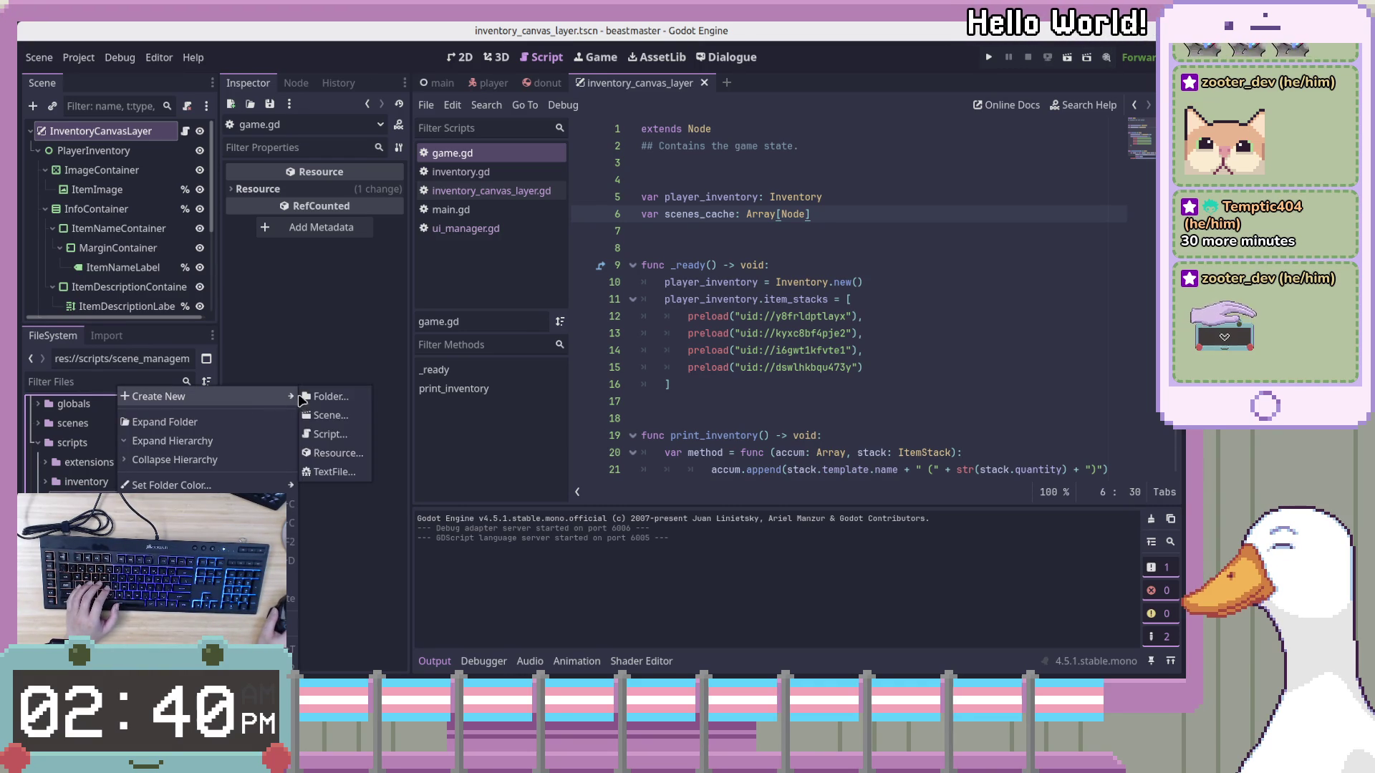
click(343, 433)
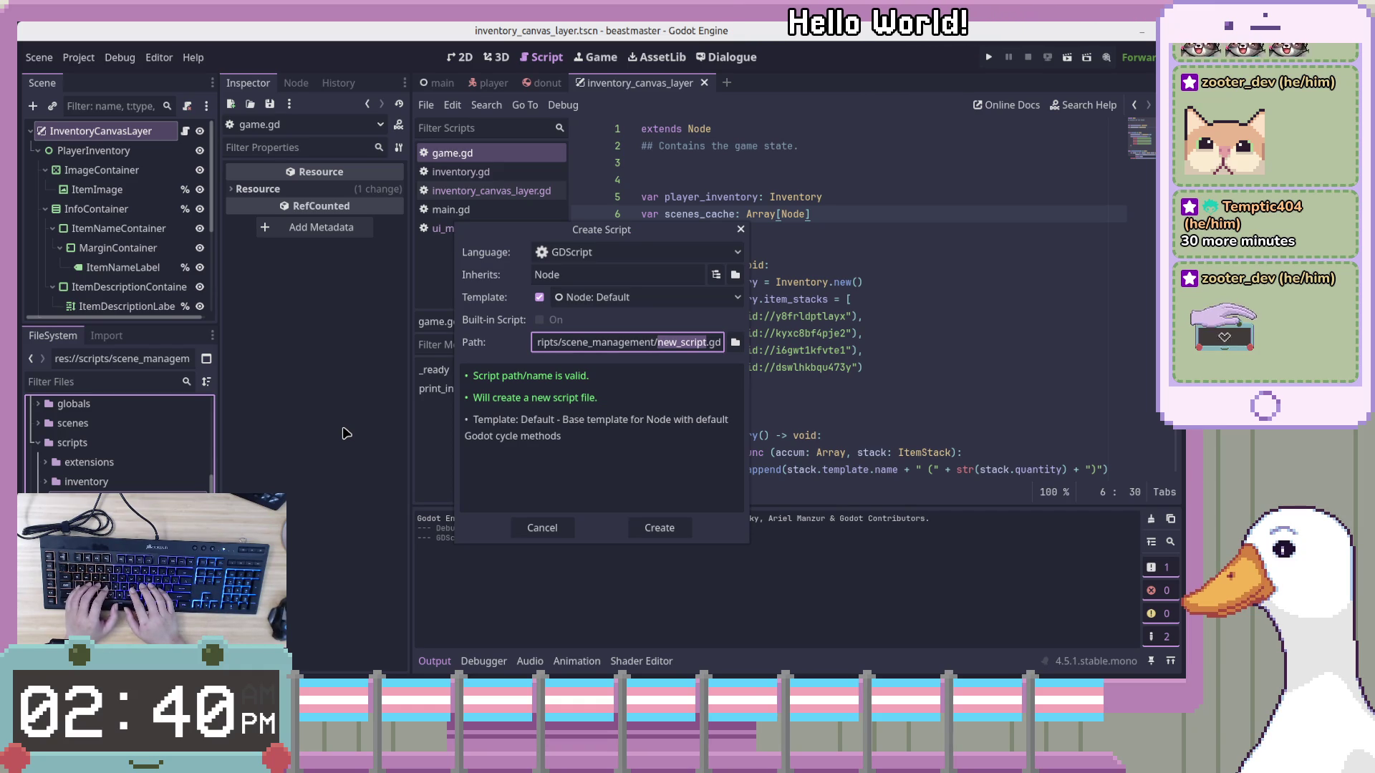
text(scene)
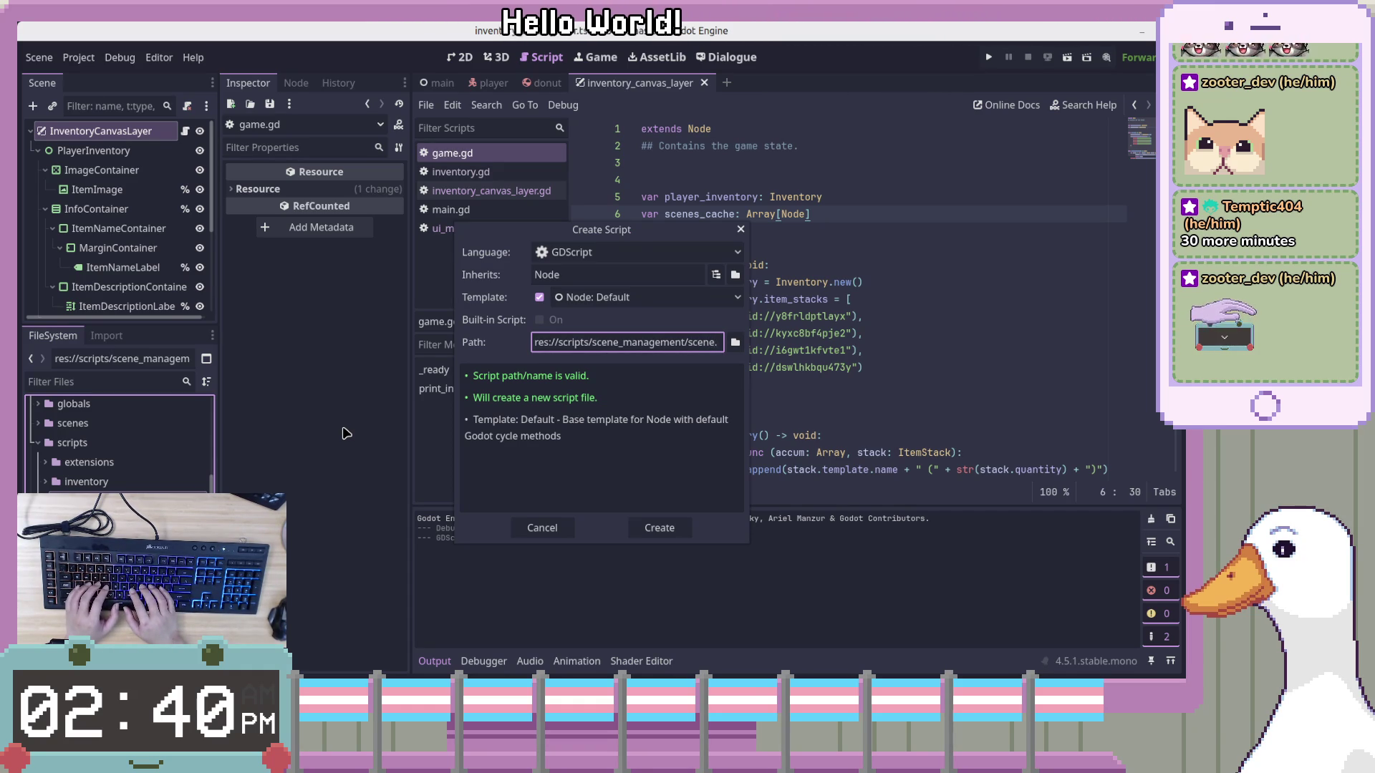
text(_managemen)
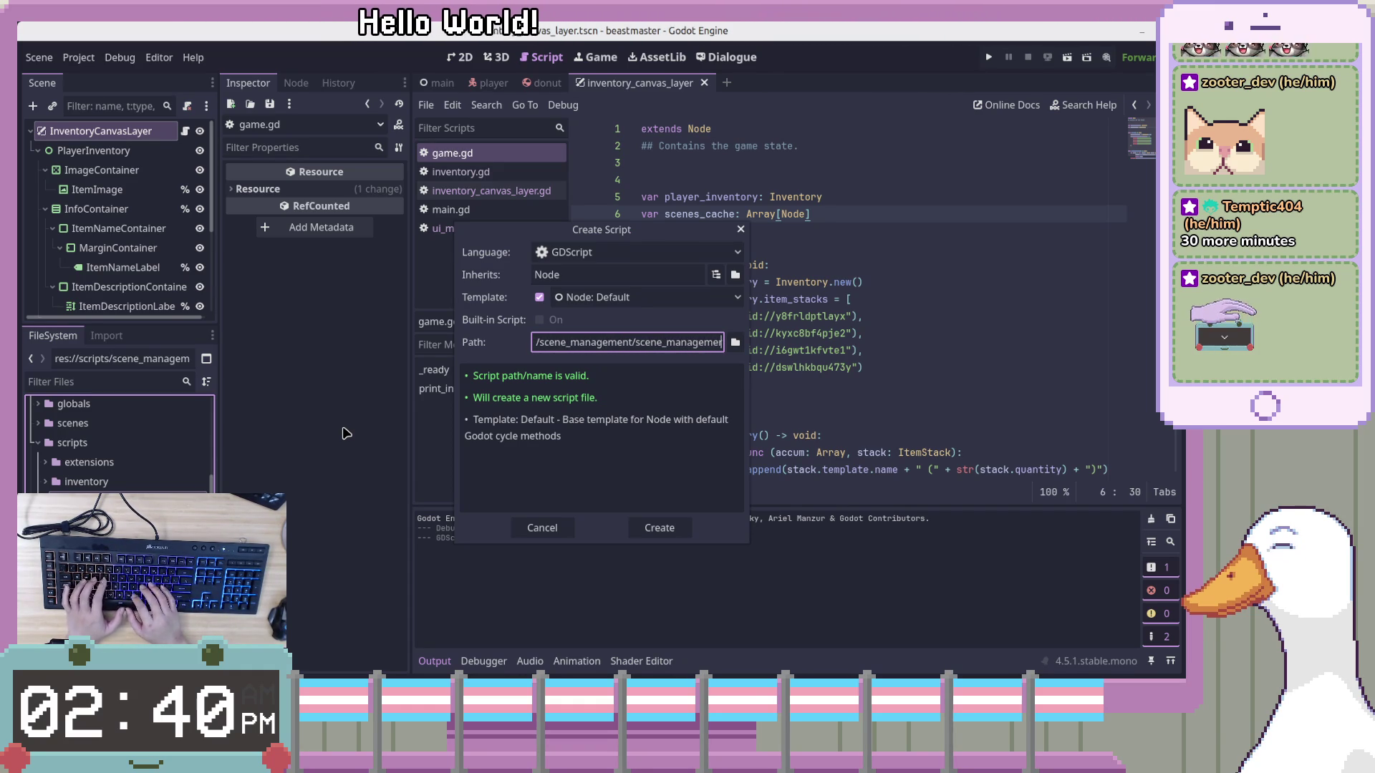
key(BackSpace)
key(BackSpace)
key(BackSpace)
text(r.g)
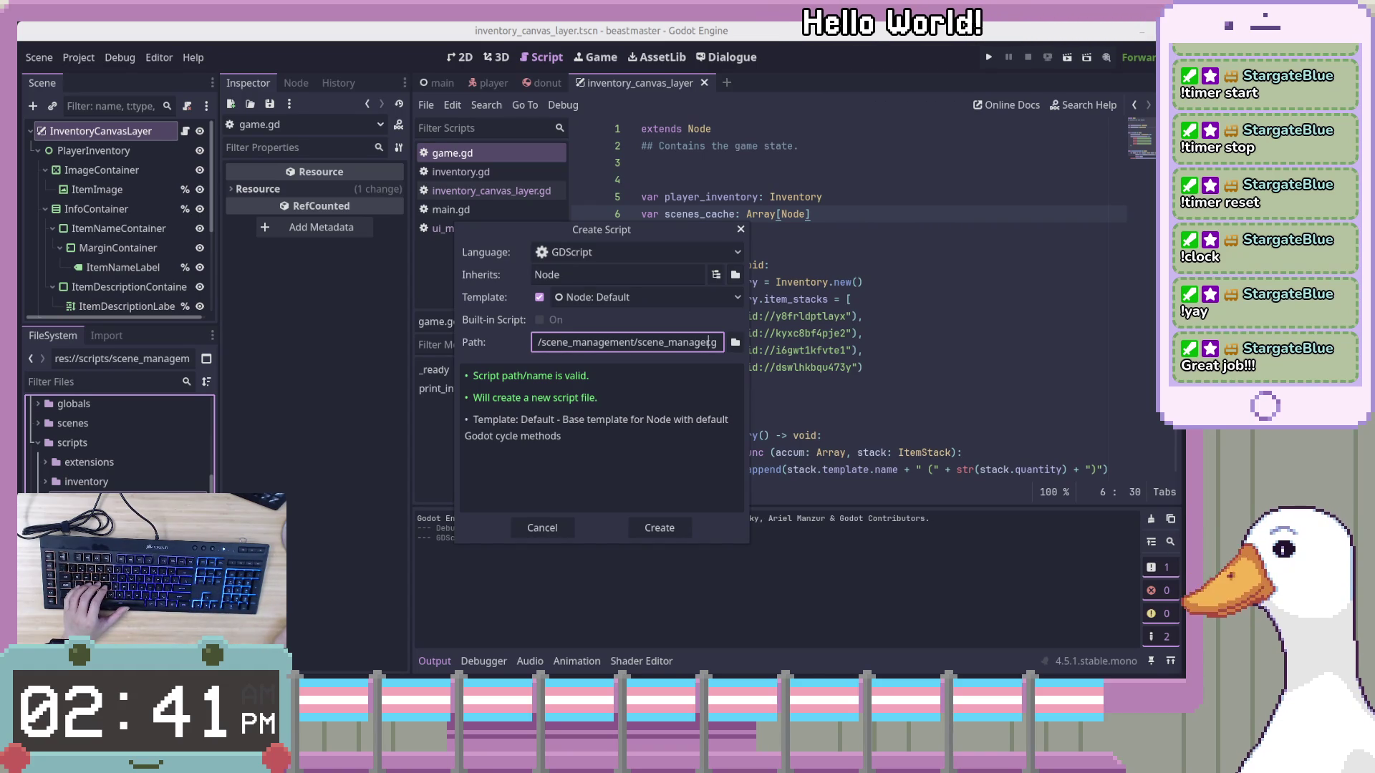
Switch to LibreWolf and open a new Starla-container tab from the repository page
key(alt+Tab)
key(alt+Tab)
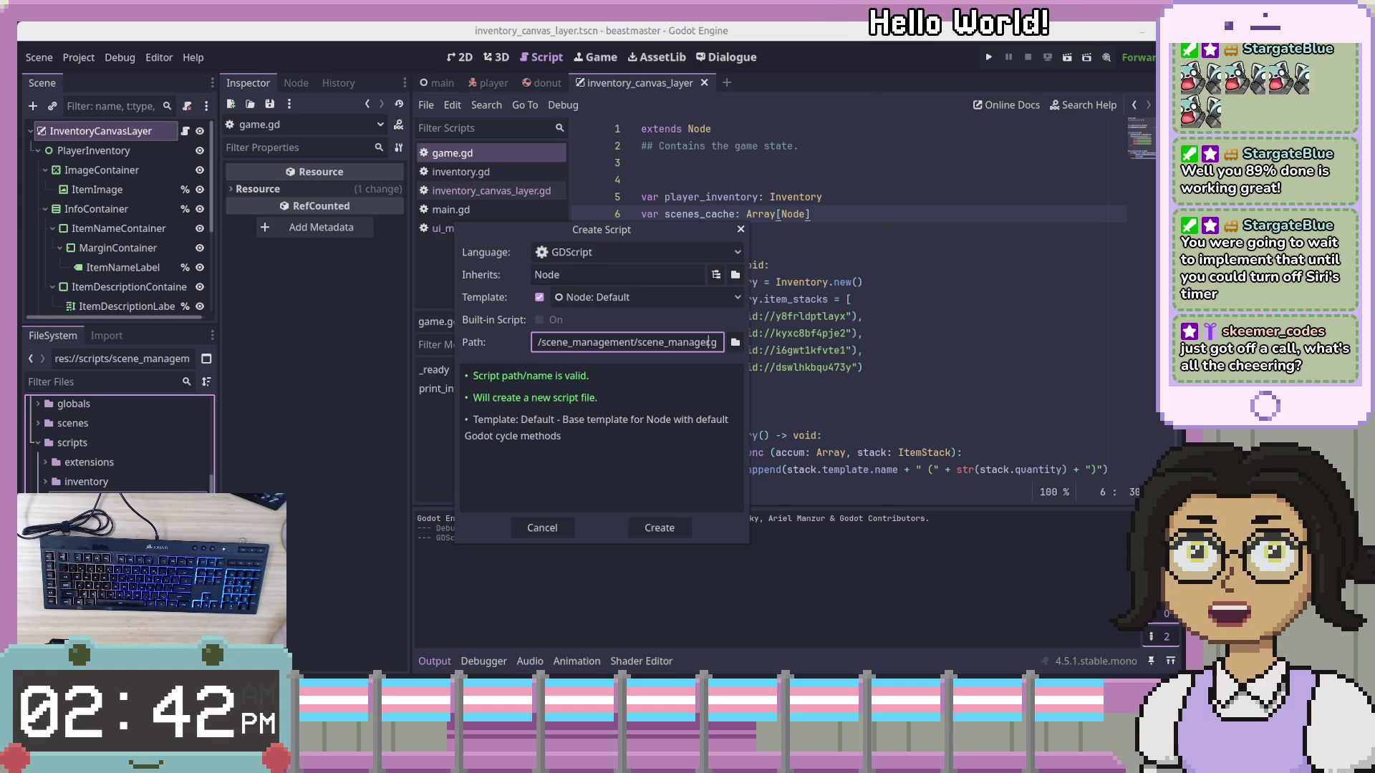
key(alt+Tab)
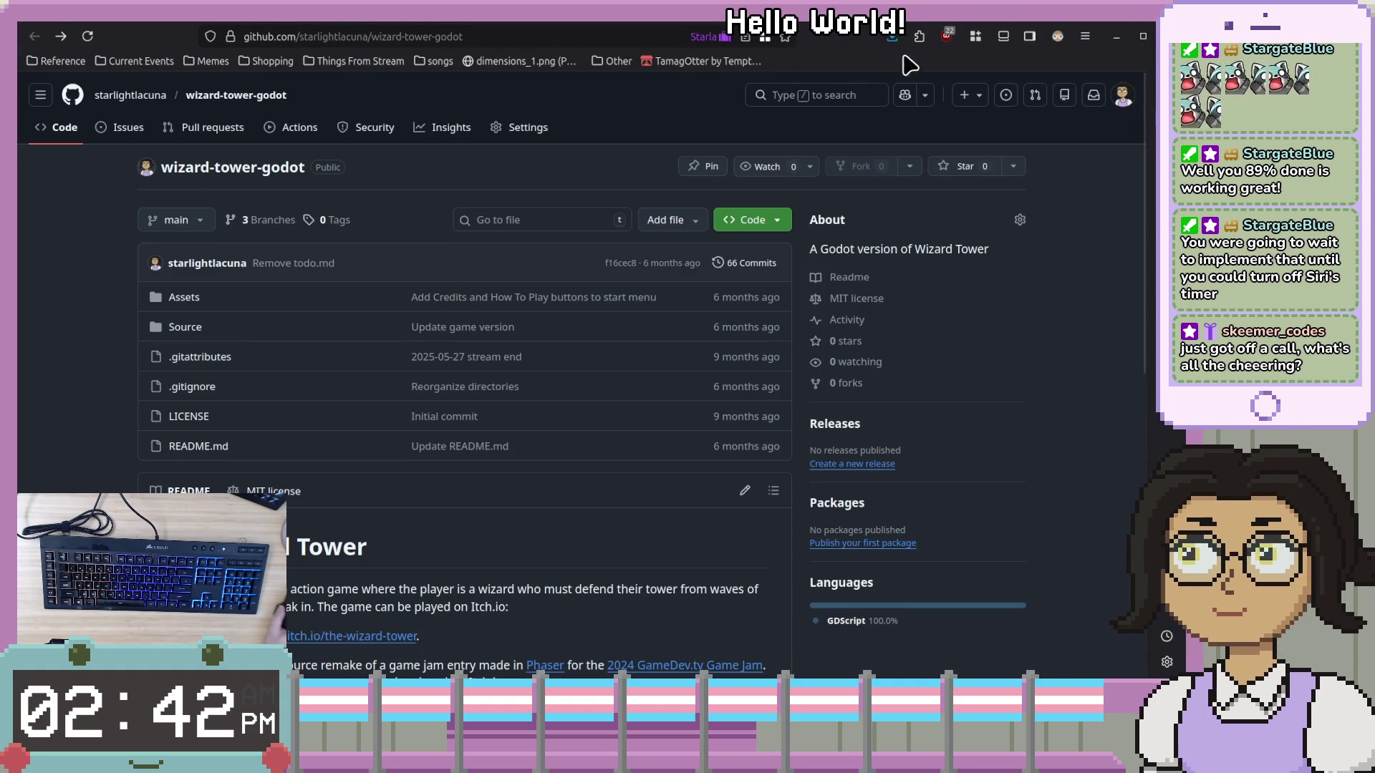
click(1114, 257)
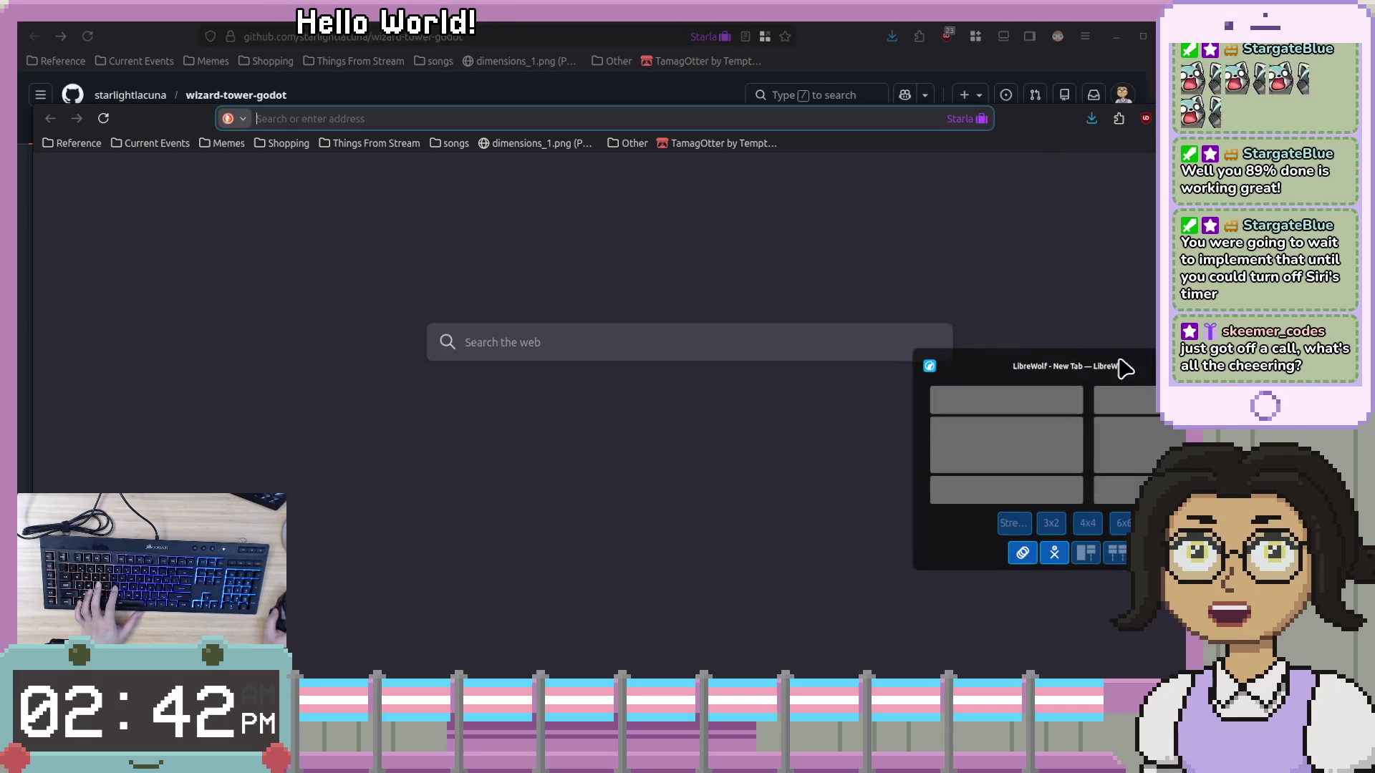
Close the blank new tab to return to the wizard-tower-godot GitHub page
click(1123, 362)
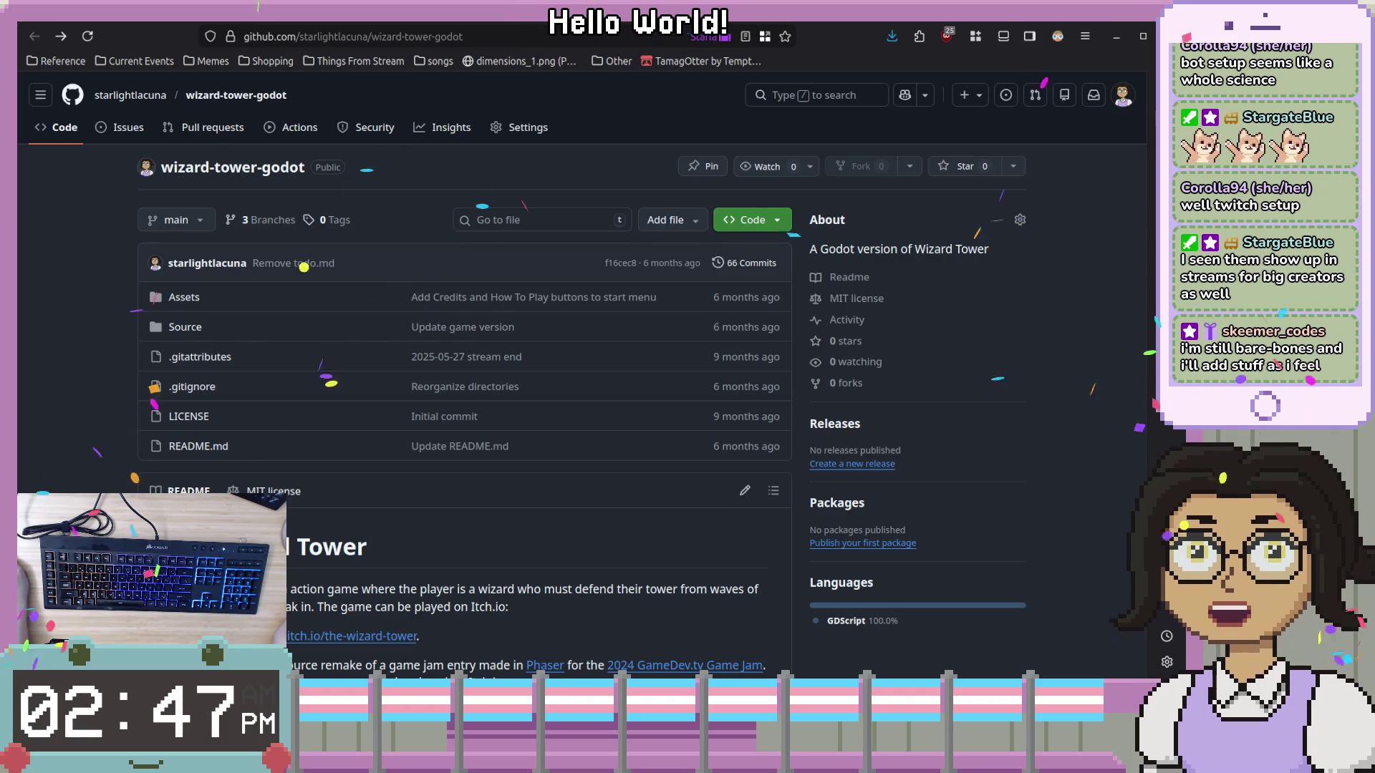
Back in Godot, check the scene_manager.gd path and create the script
key(alt+Tab)
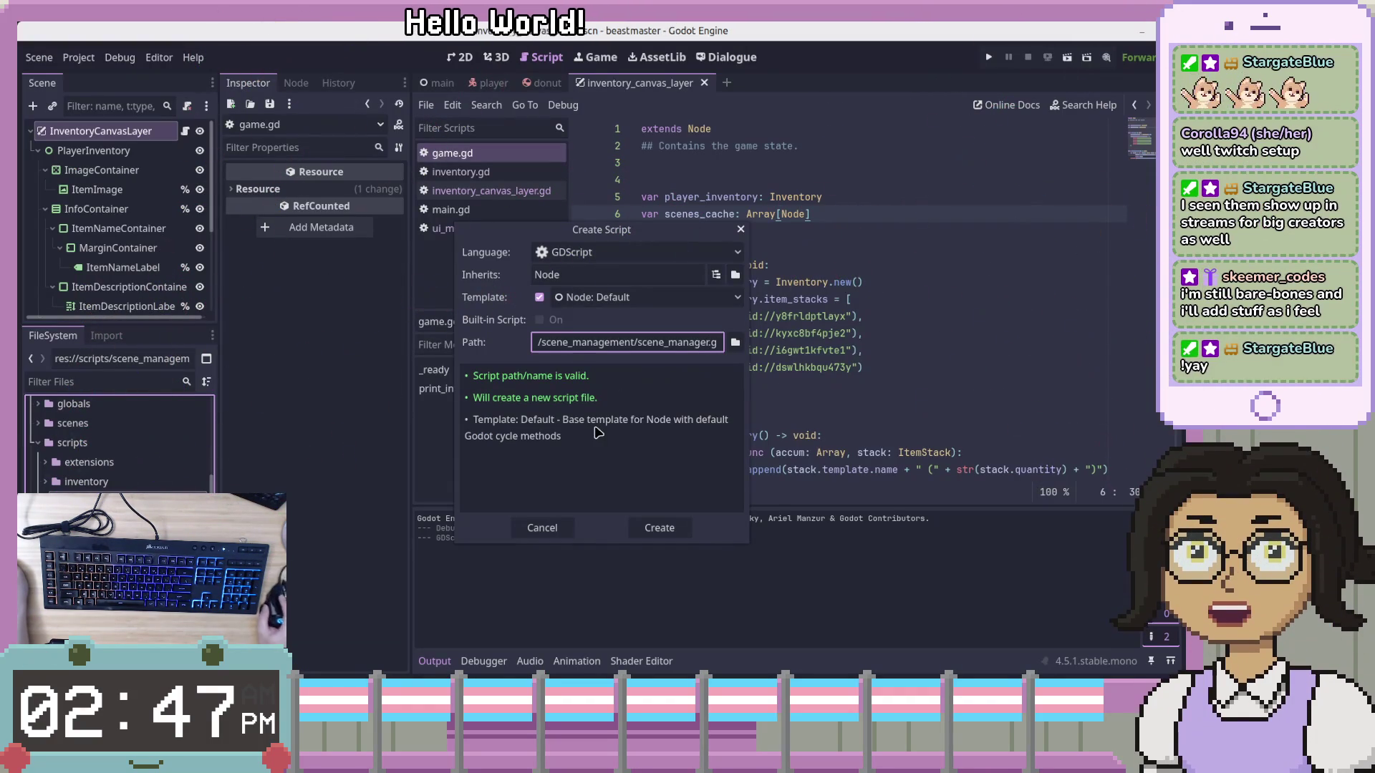
double_click(674, 344)
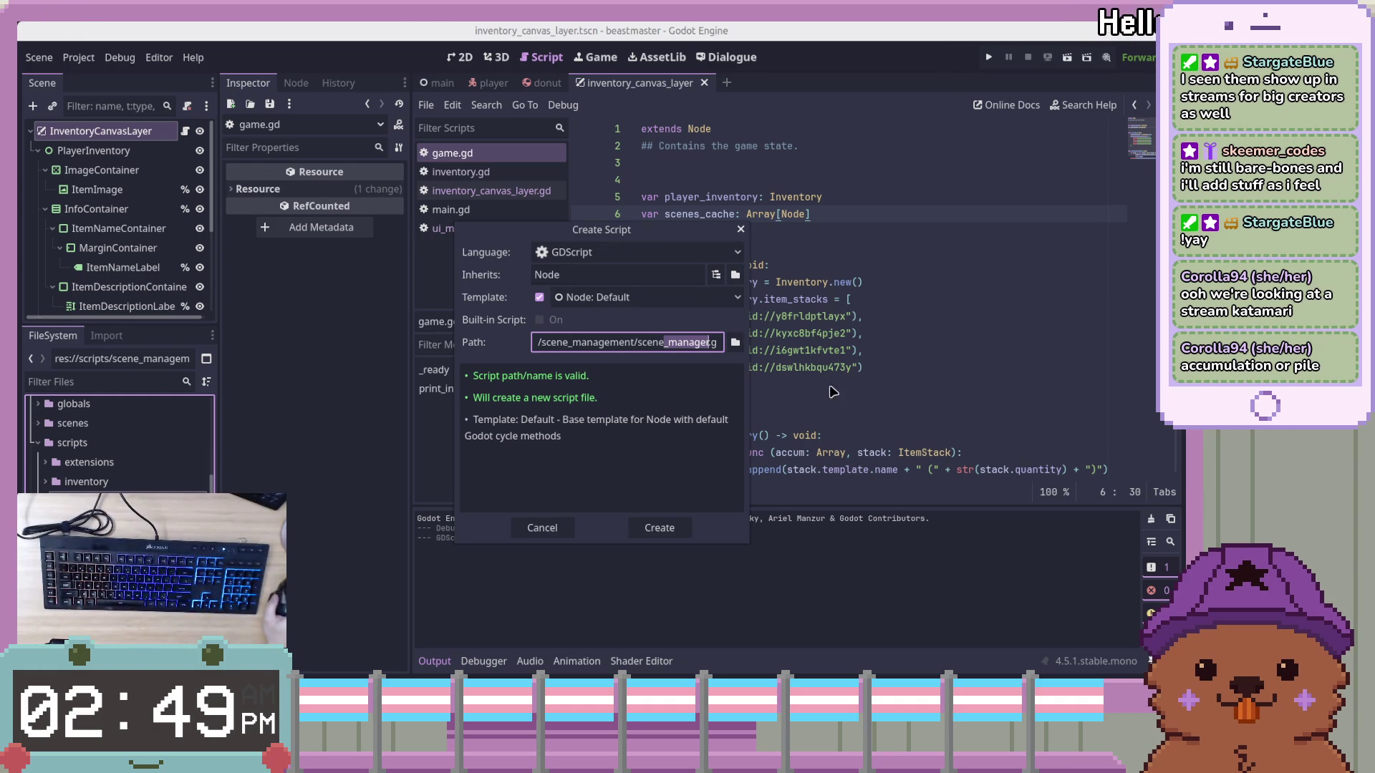
click(656, 343)
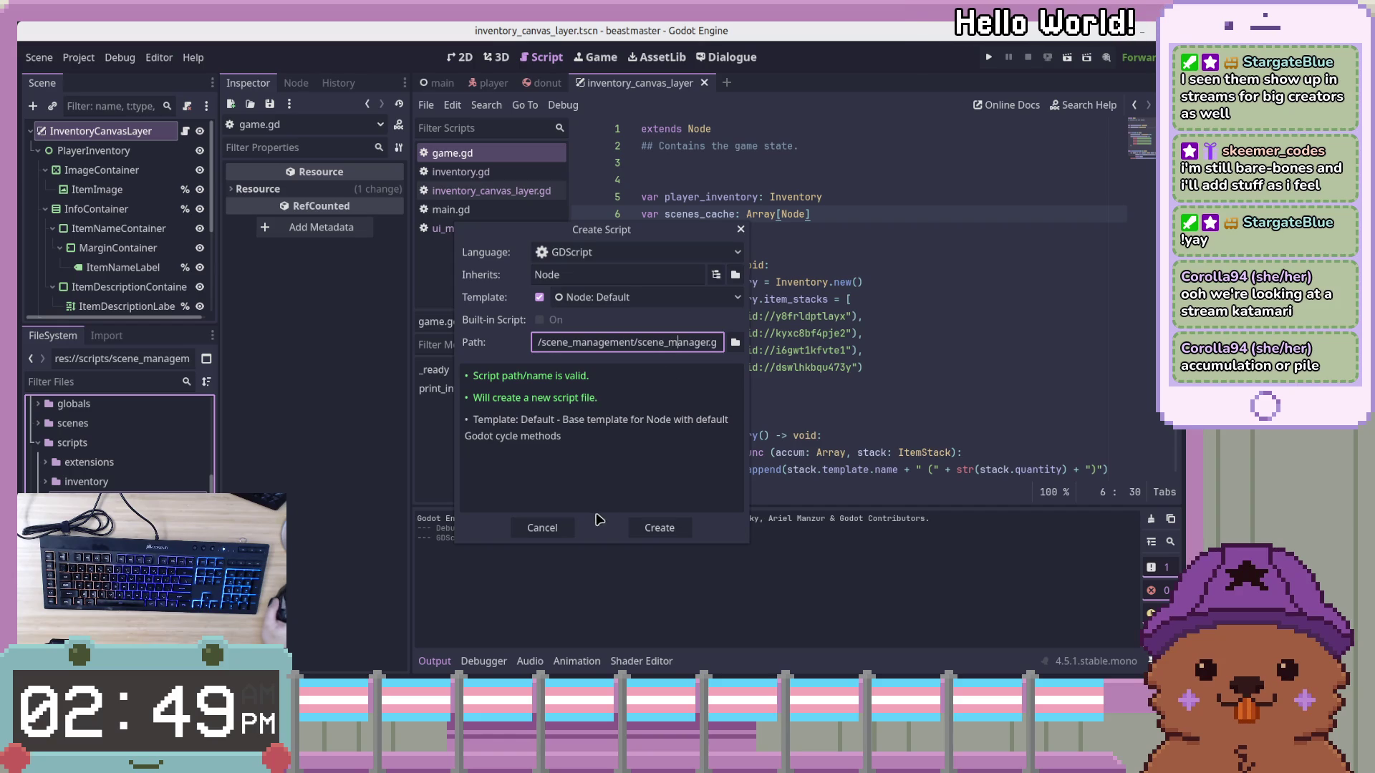
click(542, 528)
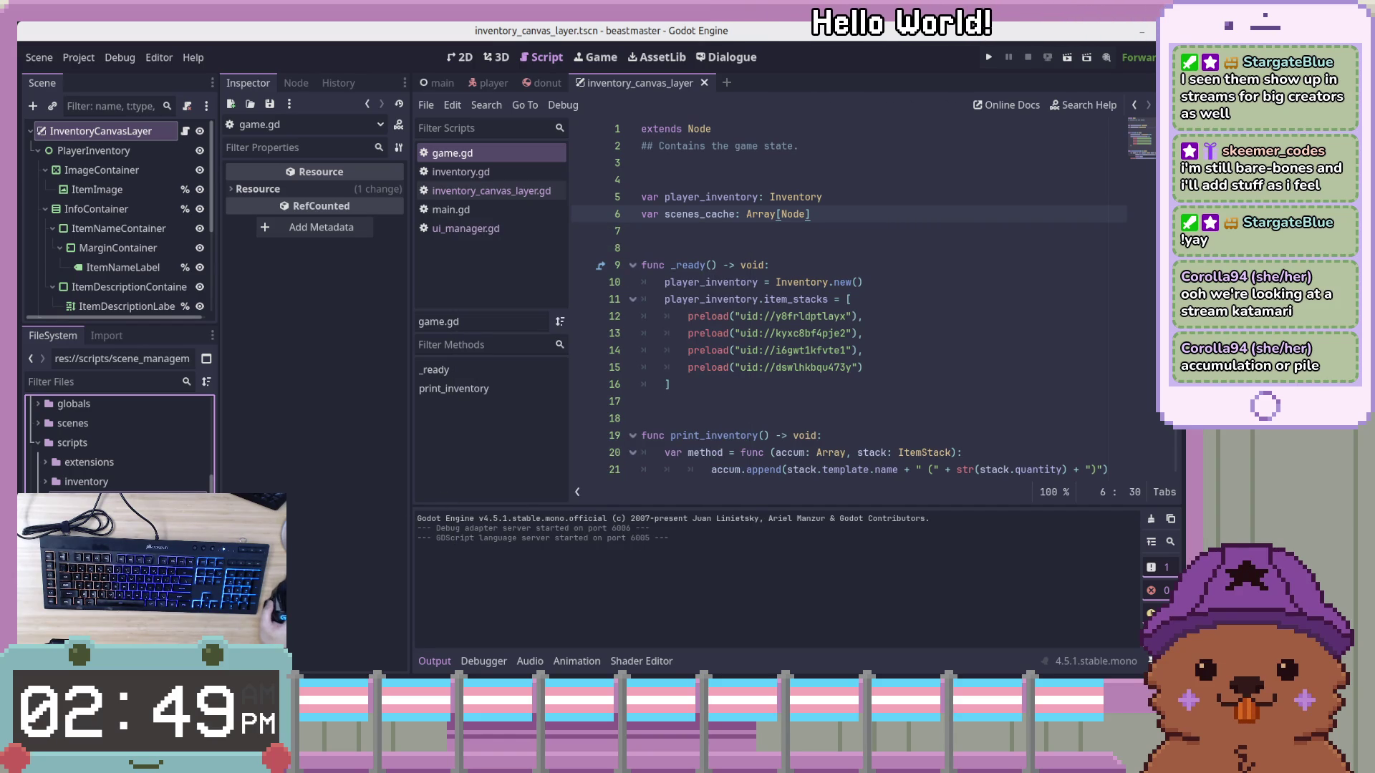
Reduce scene_manager.gd to extends Object plus blank lines, then bring the GitHub page forward
mouse_move(779, 389)
mouse_down()
mouse_move(781, 301)
mouse_move(600, 146)
mouse_up()
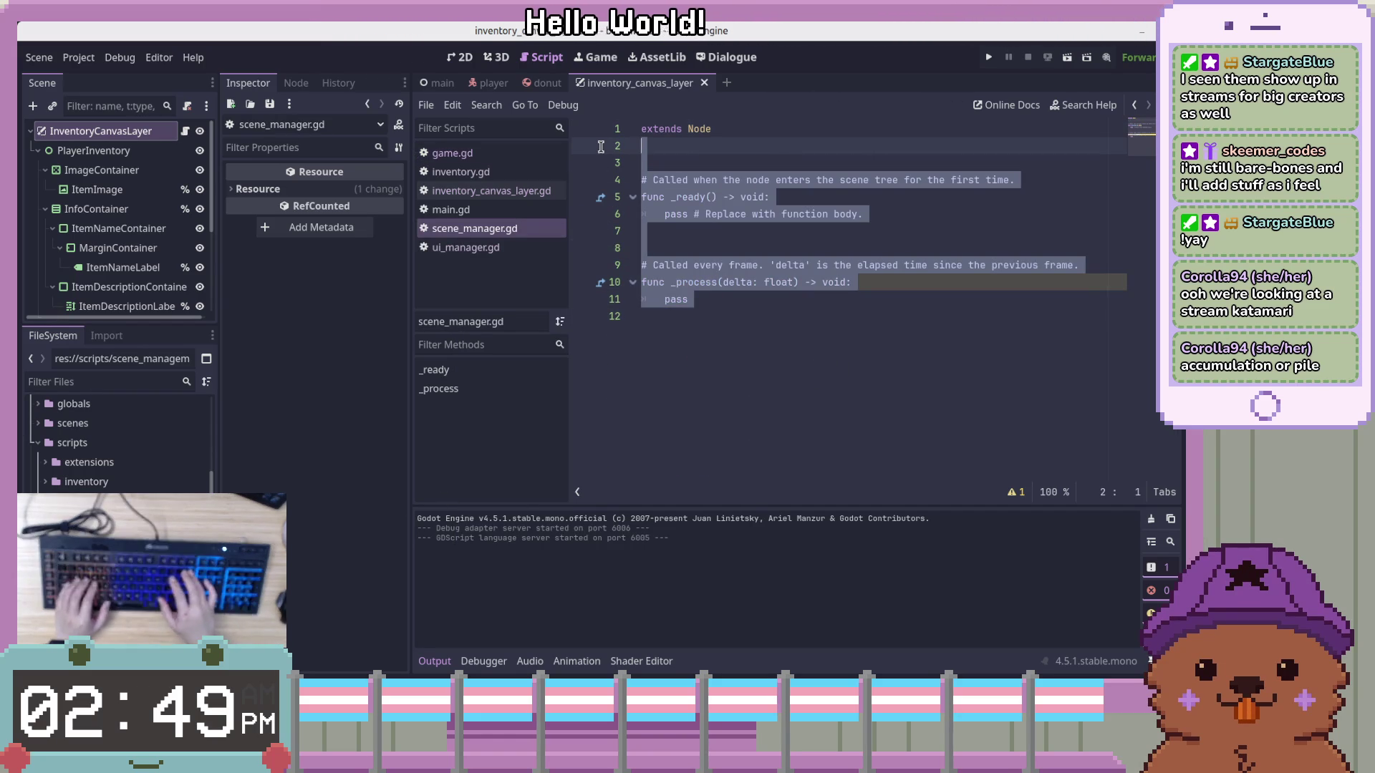
key(BackSpace)
key(BackSpace)
key(BackSpace)
key(BackSpace)
key(BackSpace)
key(BackSpace)
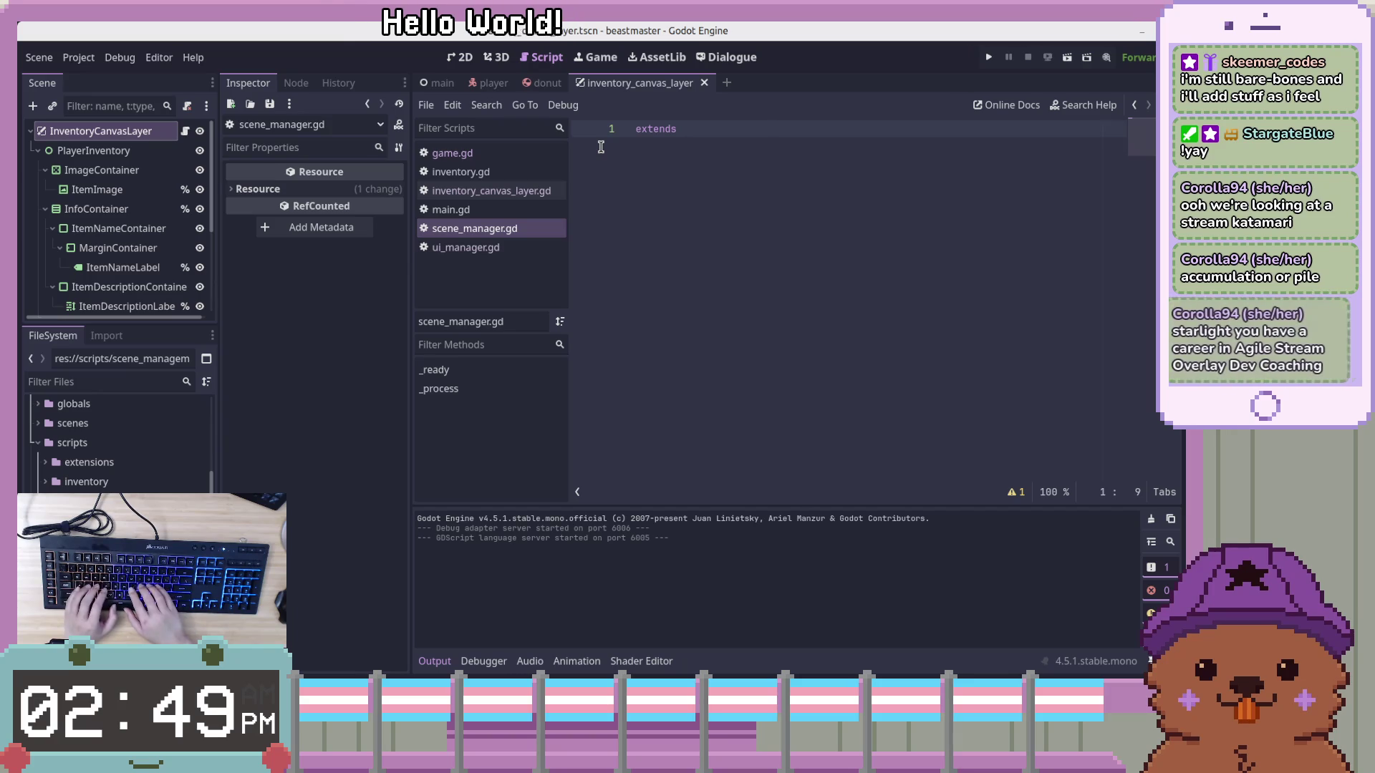
text(Object)
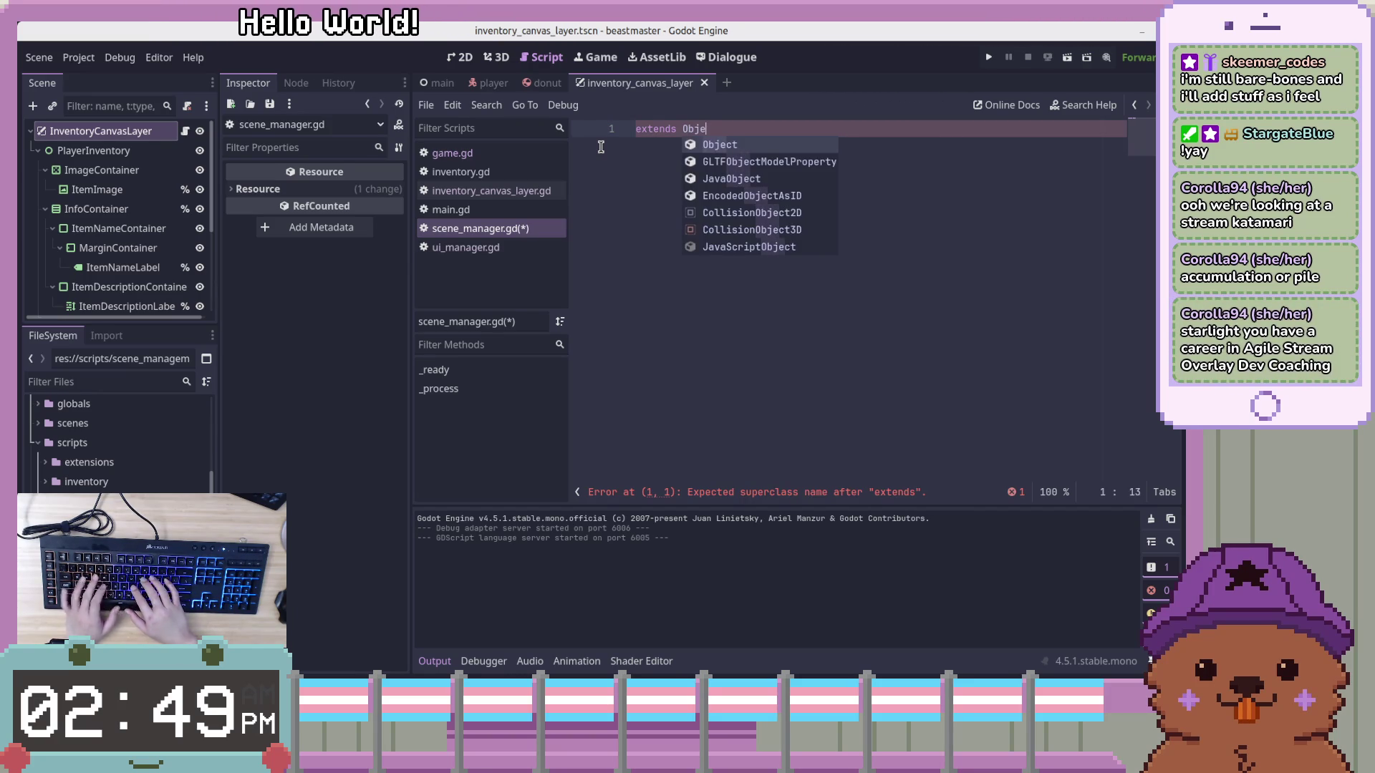
key(Return)
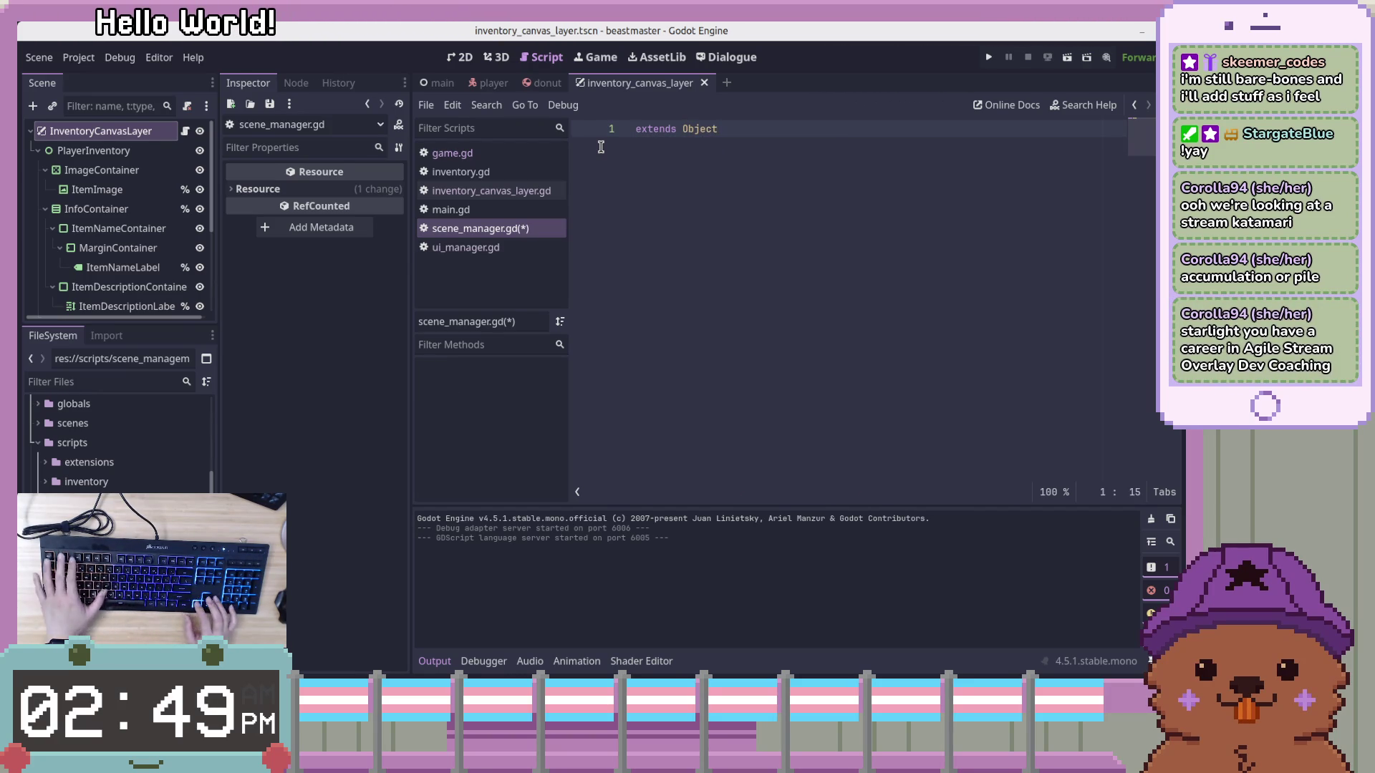
key(Return)
key(Return)
key(Return)
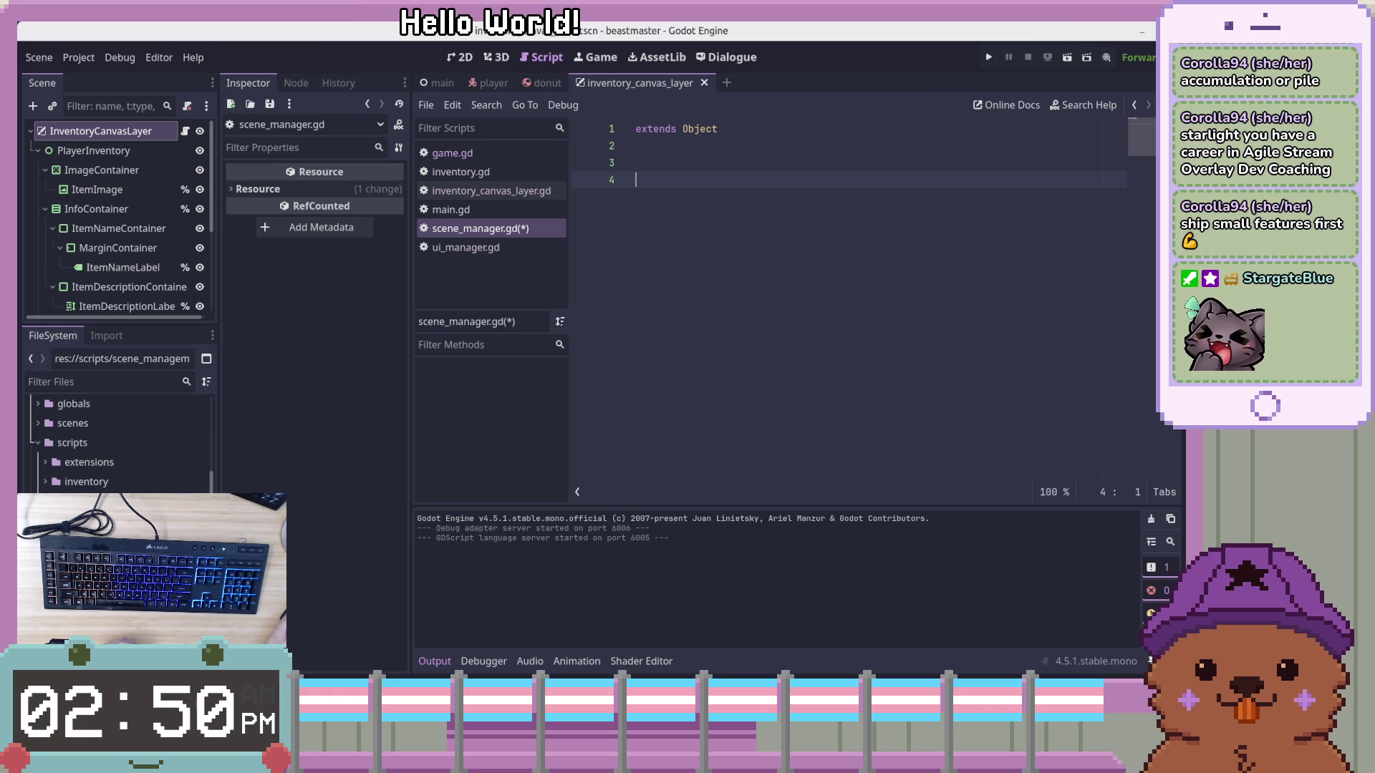
key(alt+Tab)
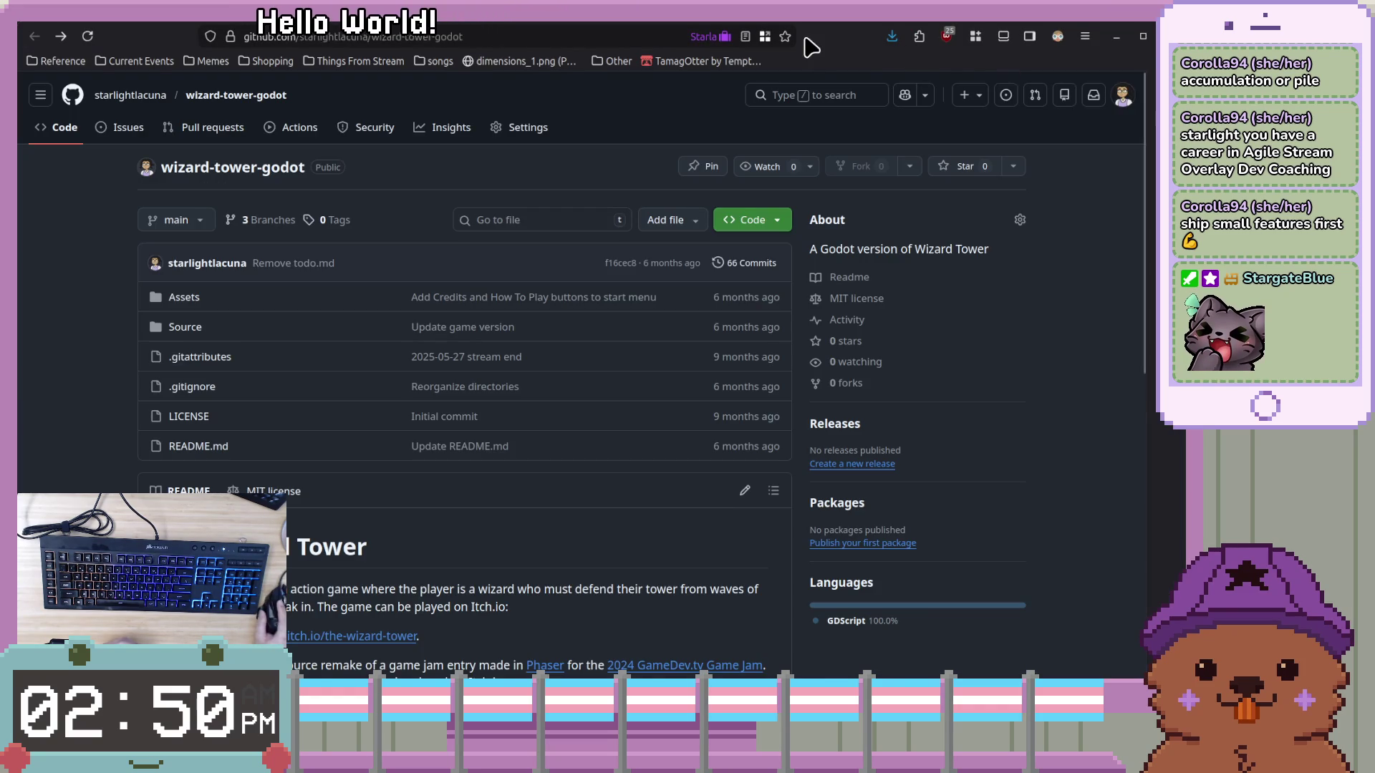
drag(811, 47, 1217, 196)
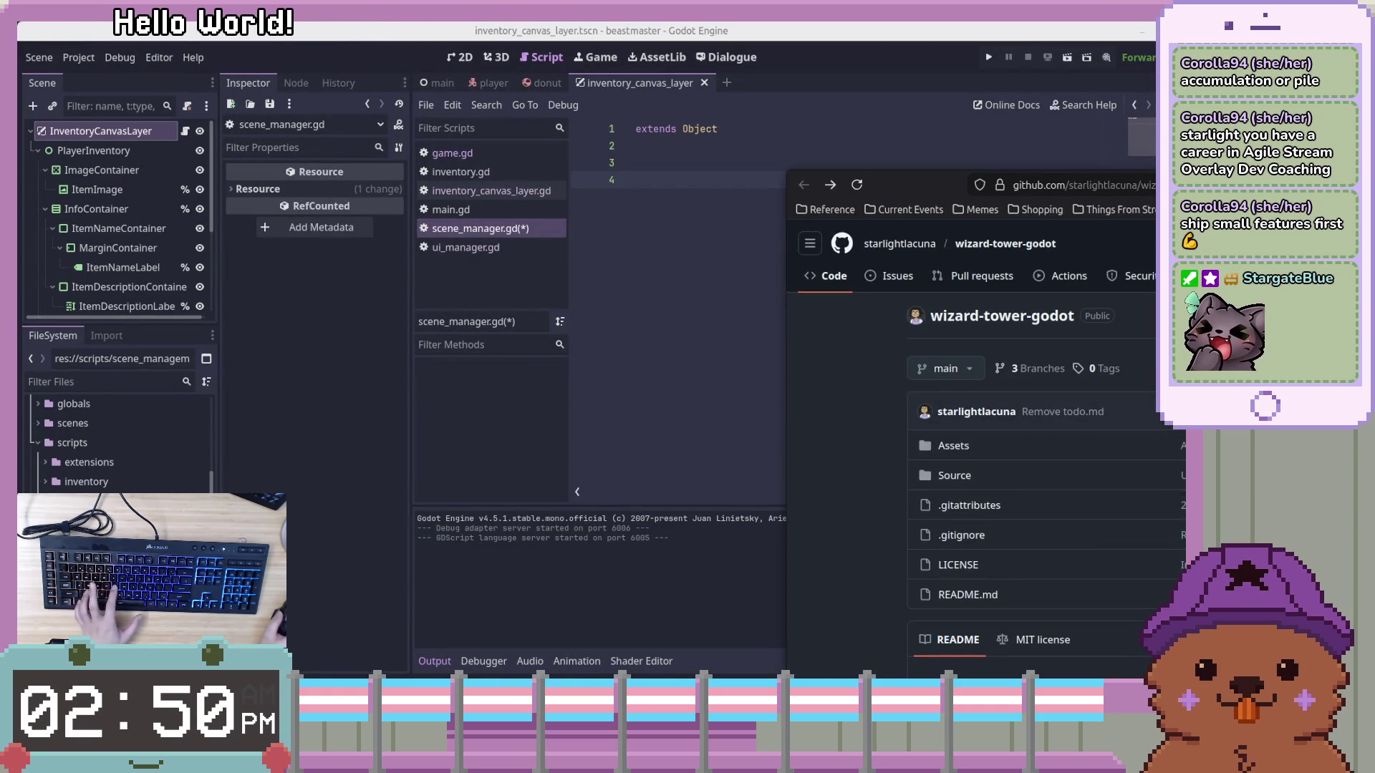
Back in Godot, drop the extra blank line and begin a func declaration on line 4
key(alt+Tab)
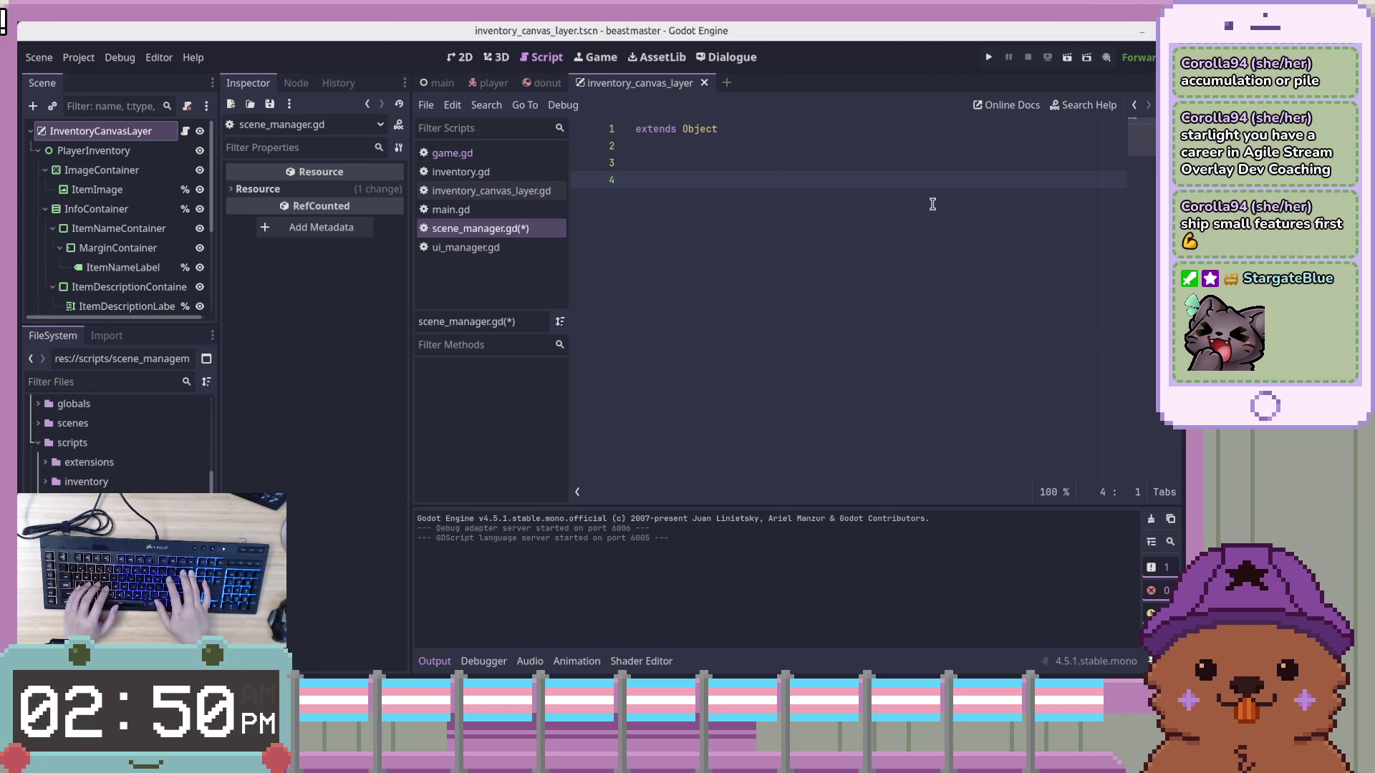
key(BackSpace)
key(Return)
text(func A)
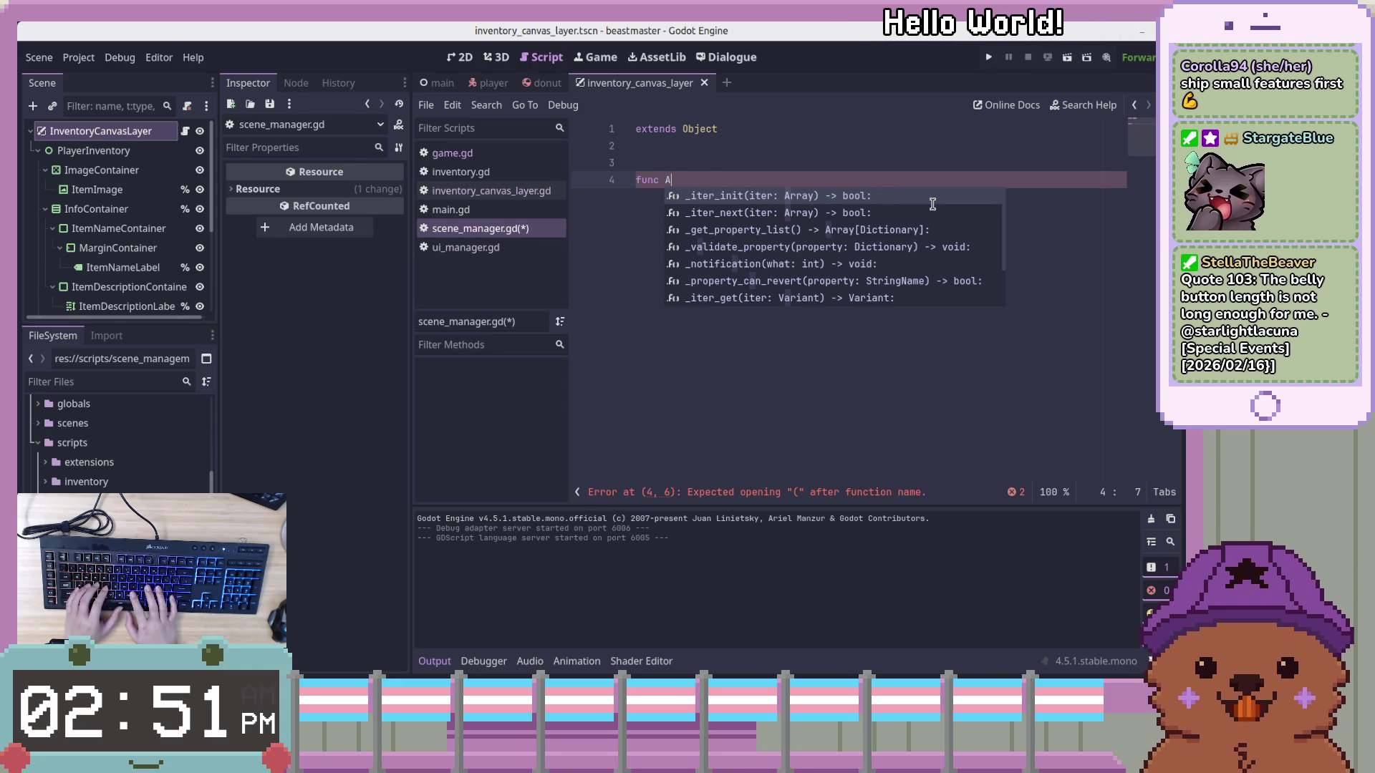
Clear the stray characters and placeholder name, then type change_scene_to_p as line 4's function name
click(788, 171)
click(773, 175)
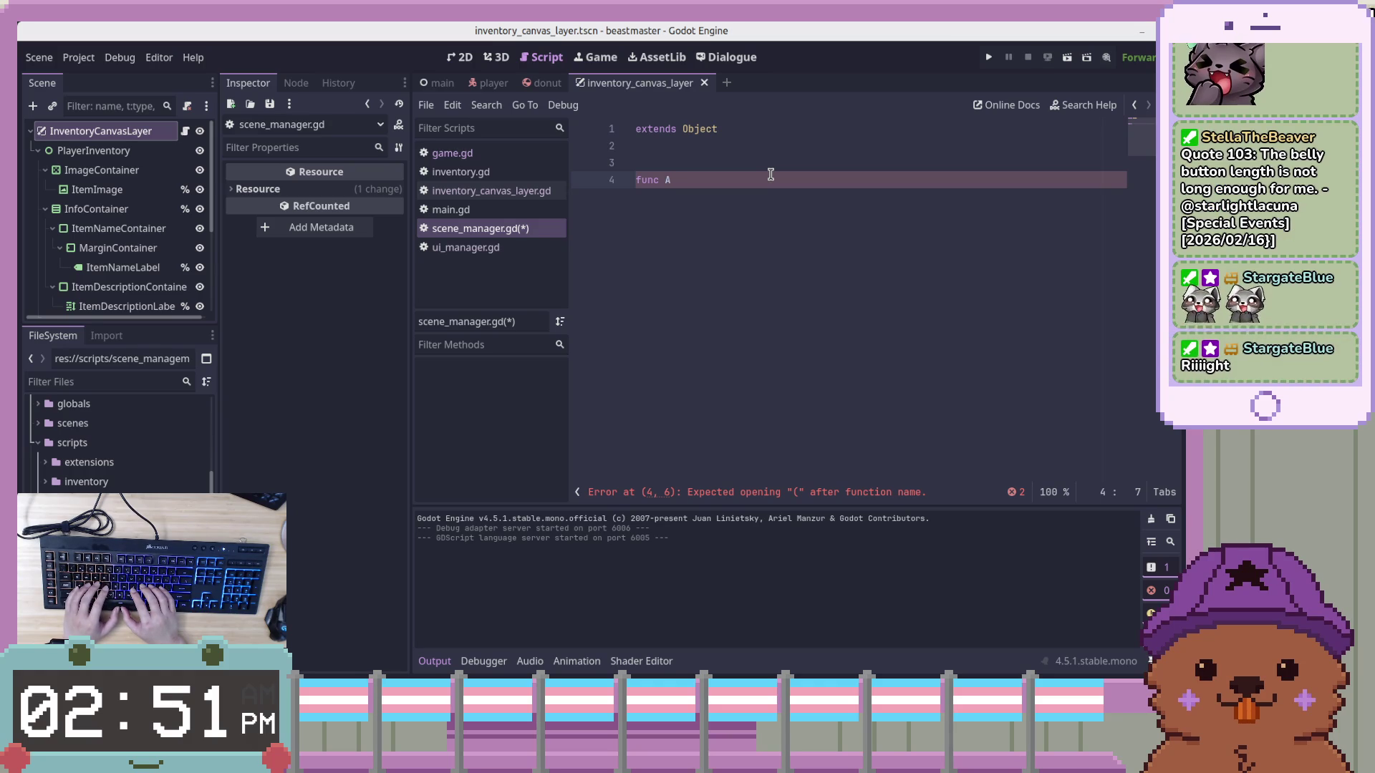
key(ctrl+space)
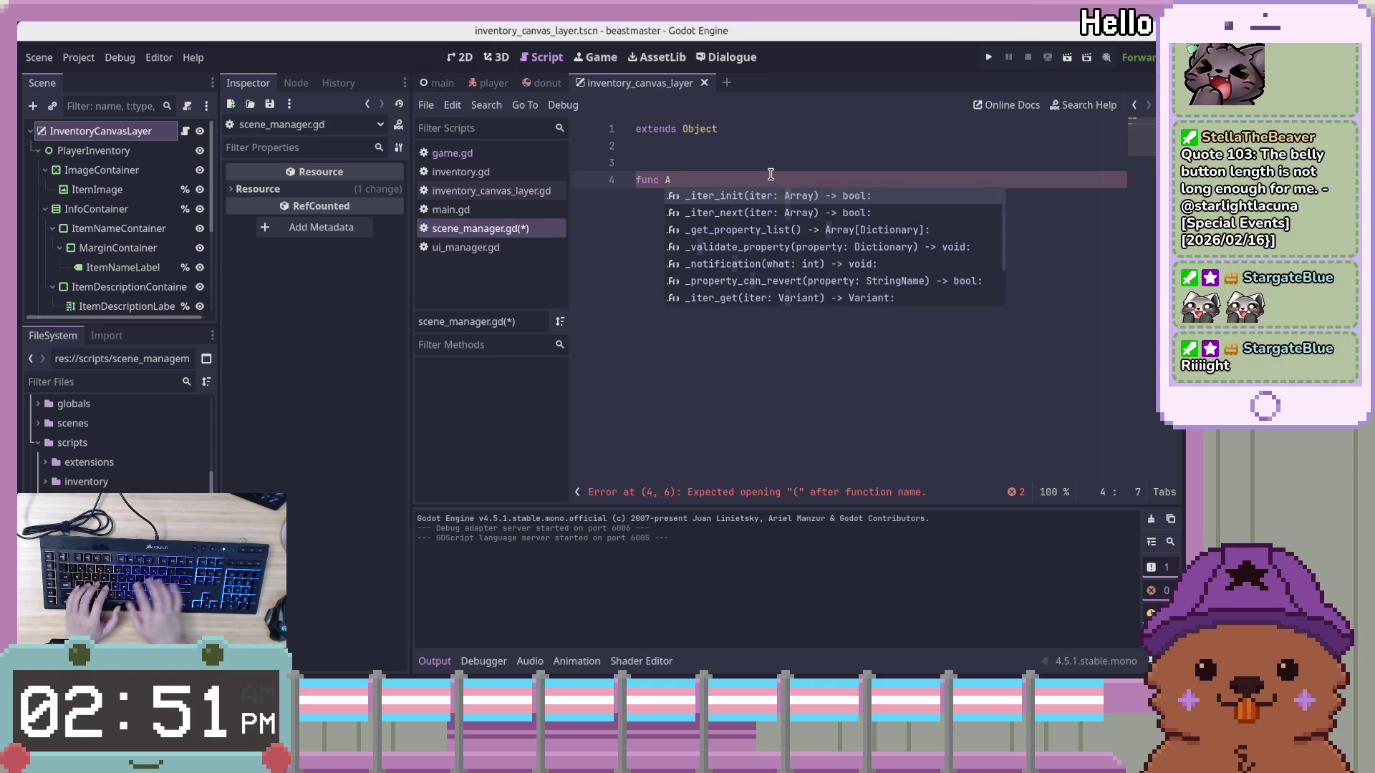
text(sdf)
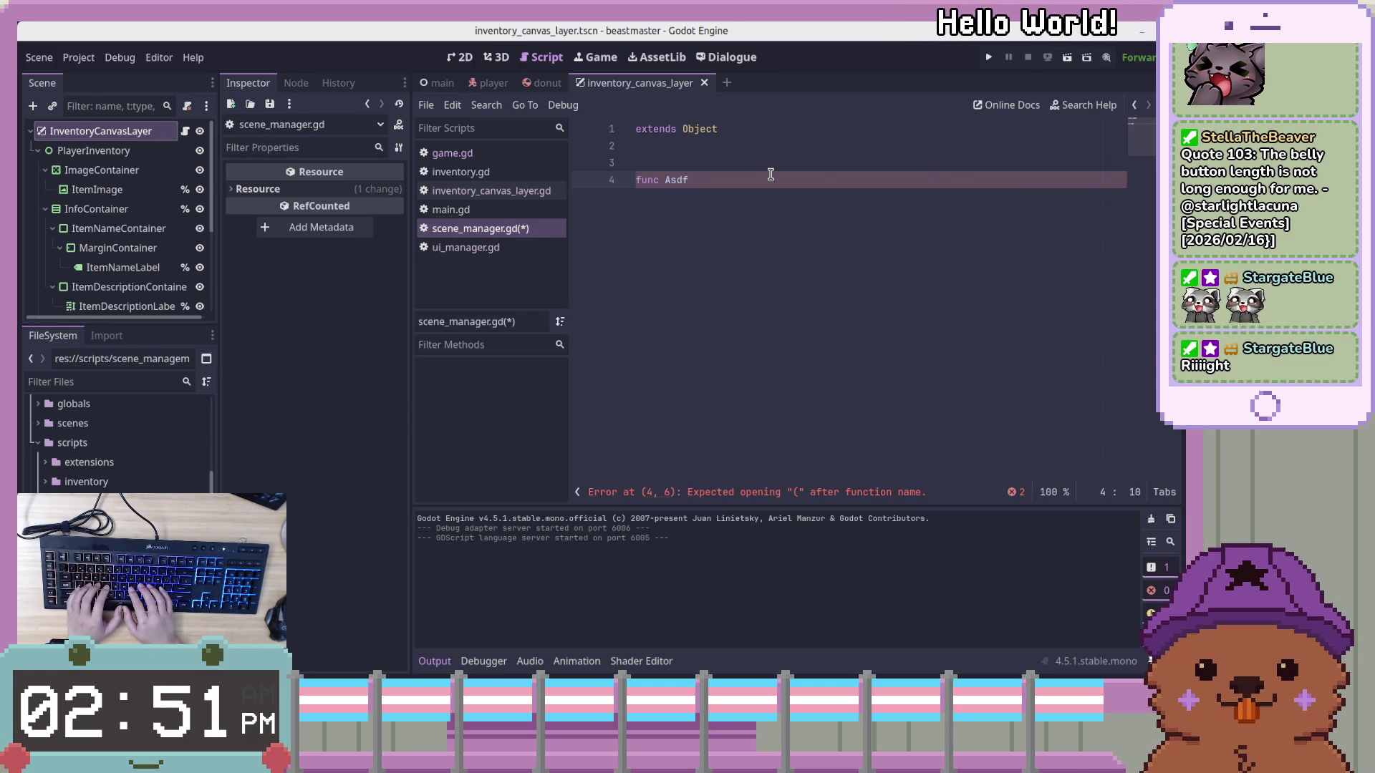
key(BackSpace)
key(BackSpace)
key(BackSpace)
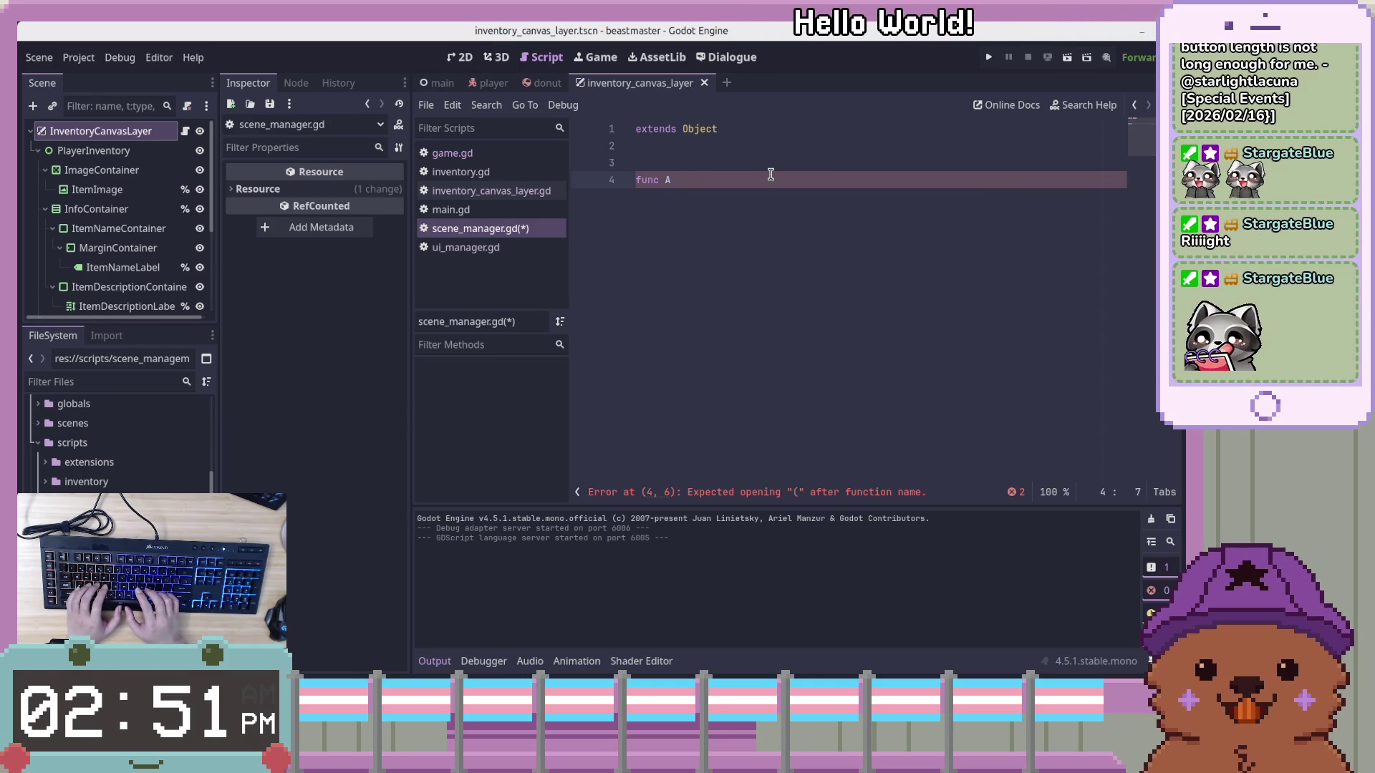
key(BackSpace)
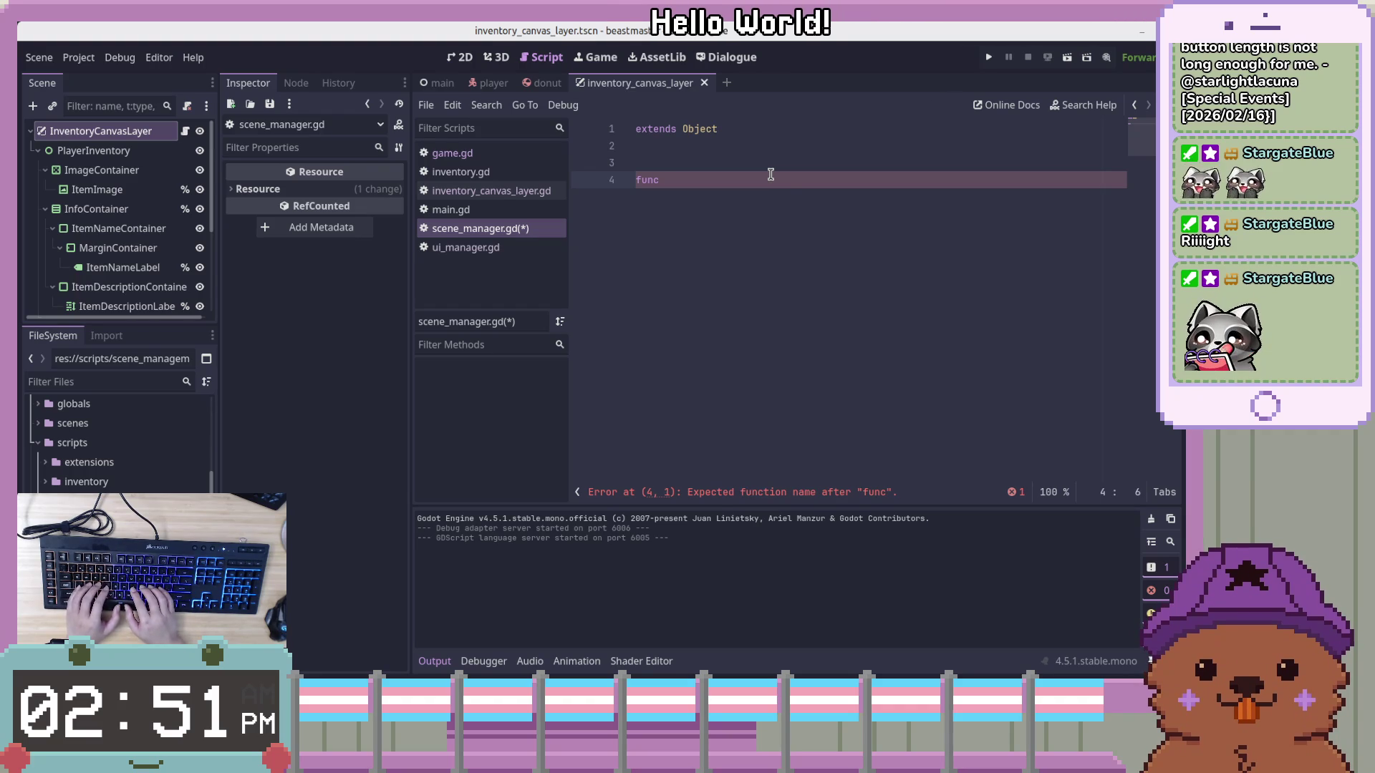
text(change)
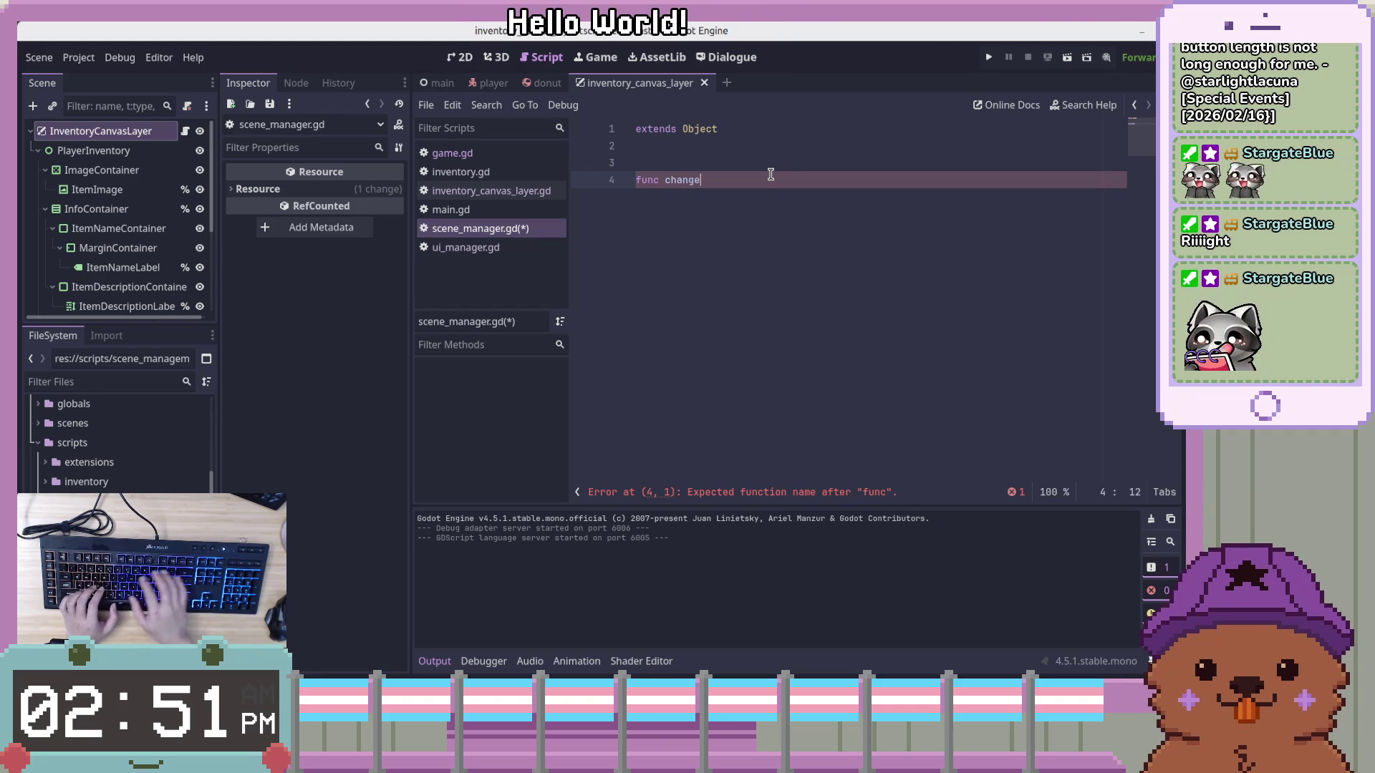
text(_scene)
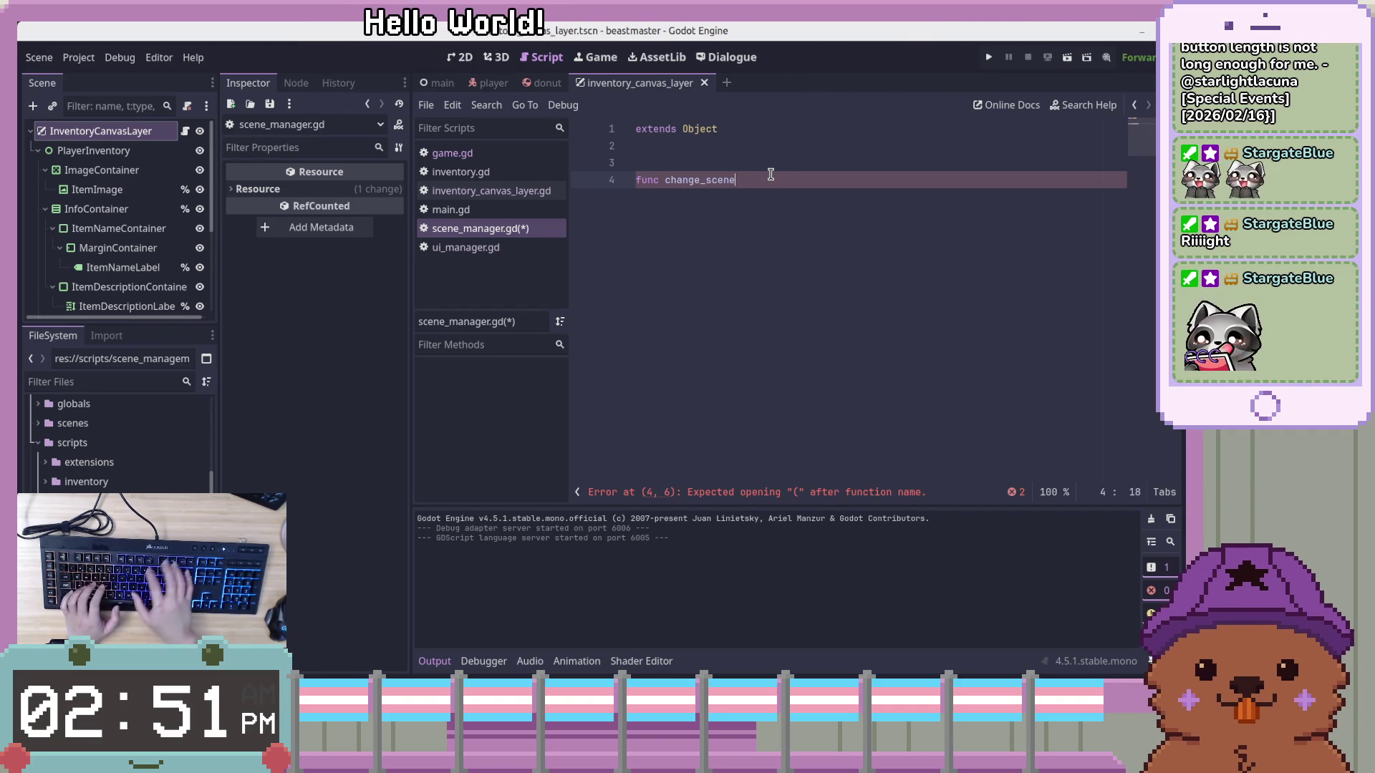
text(_to_packed)
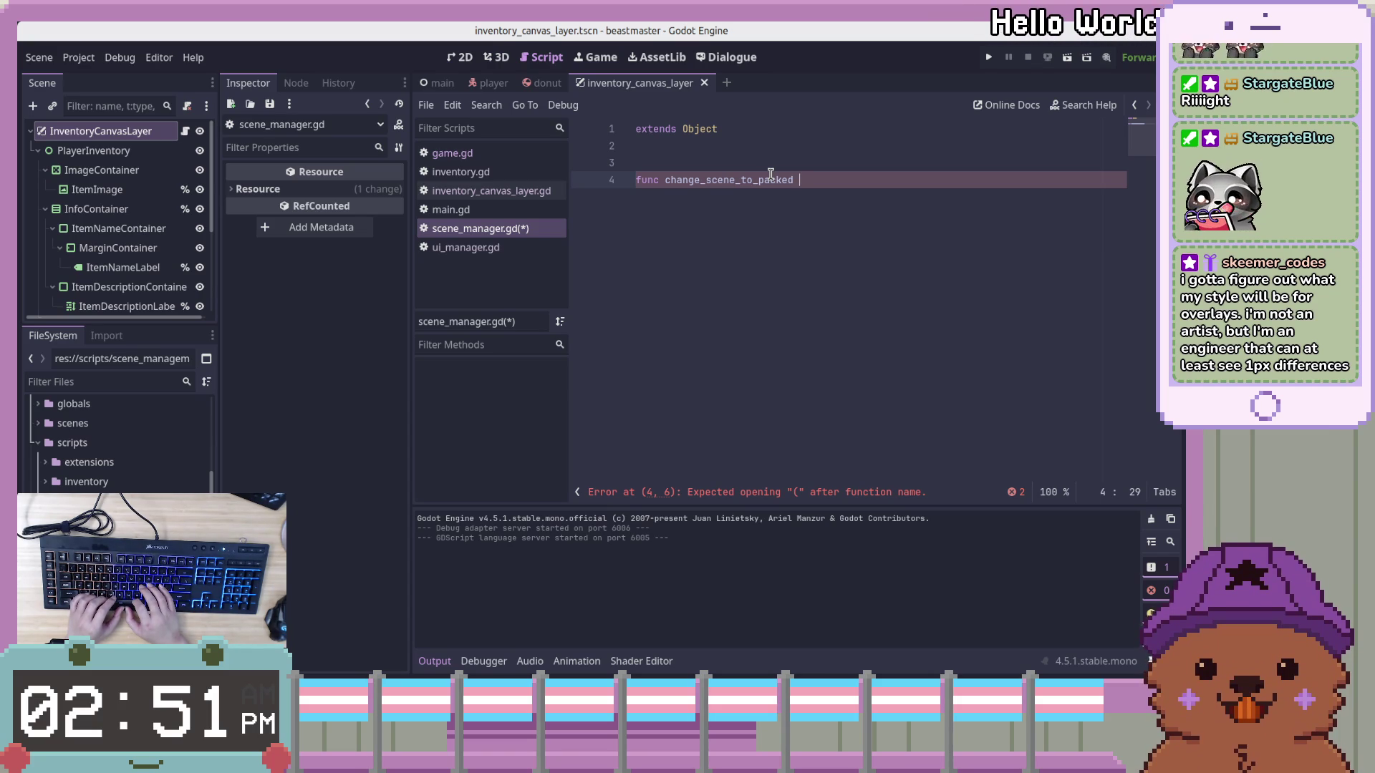
Add empty parentheses directly after change_scene_to_packed, removing the space before them
text(()
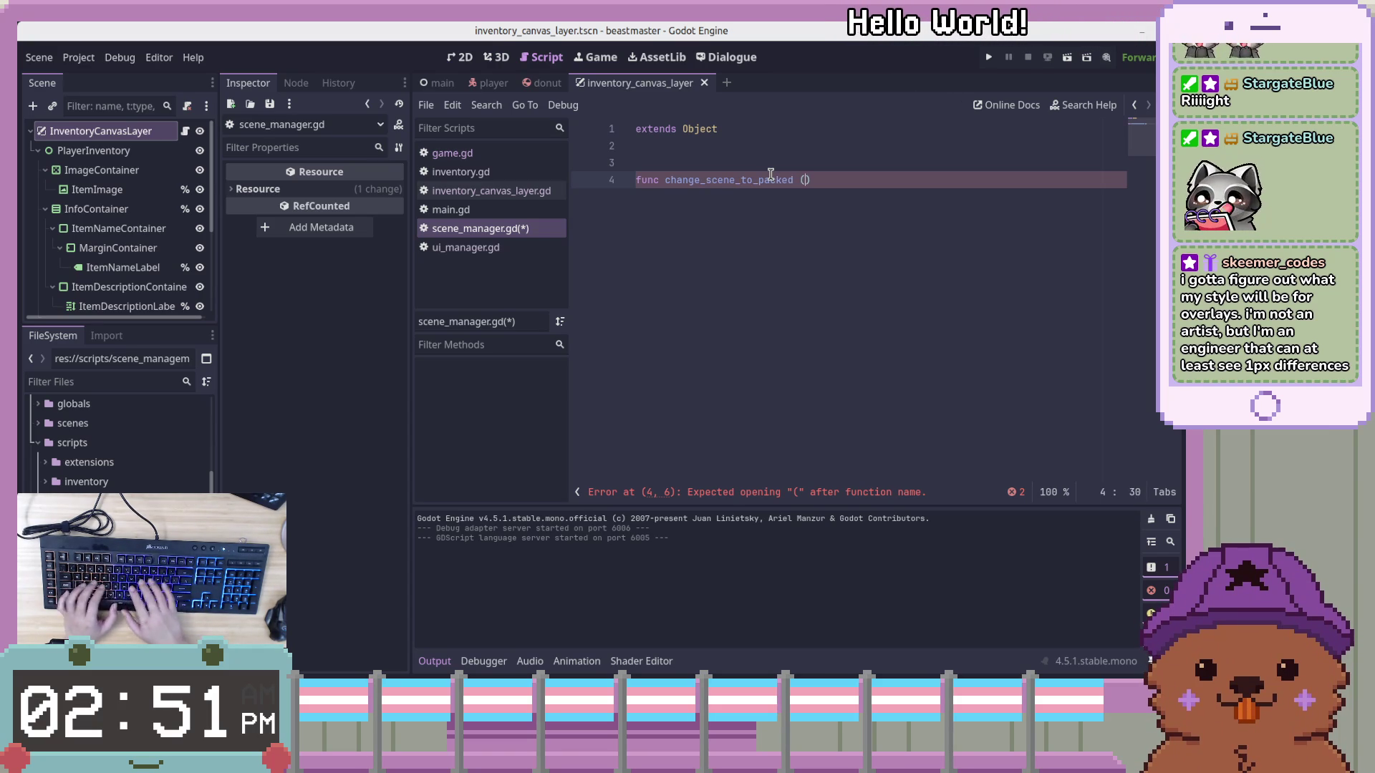
key(Left)
key(BackSpace)
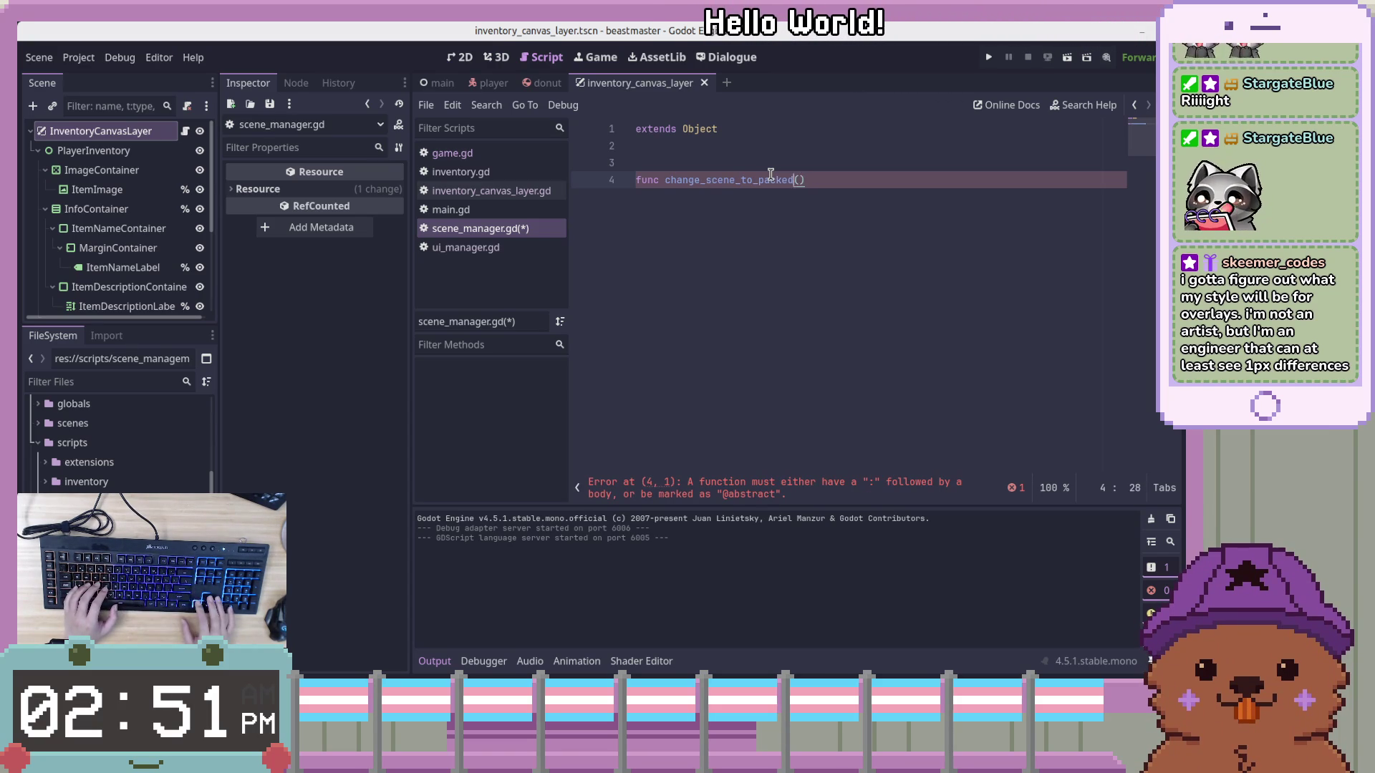
key(Right)
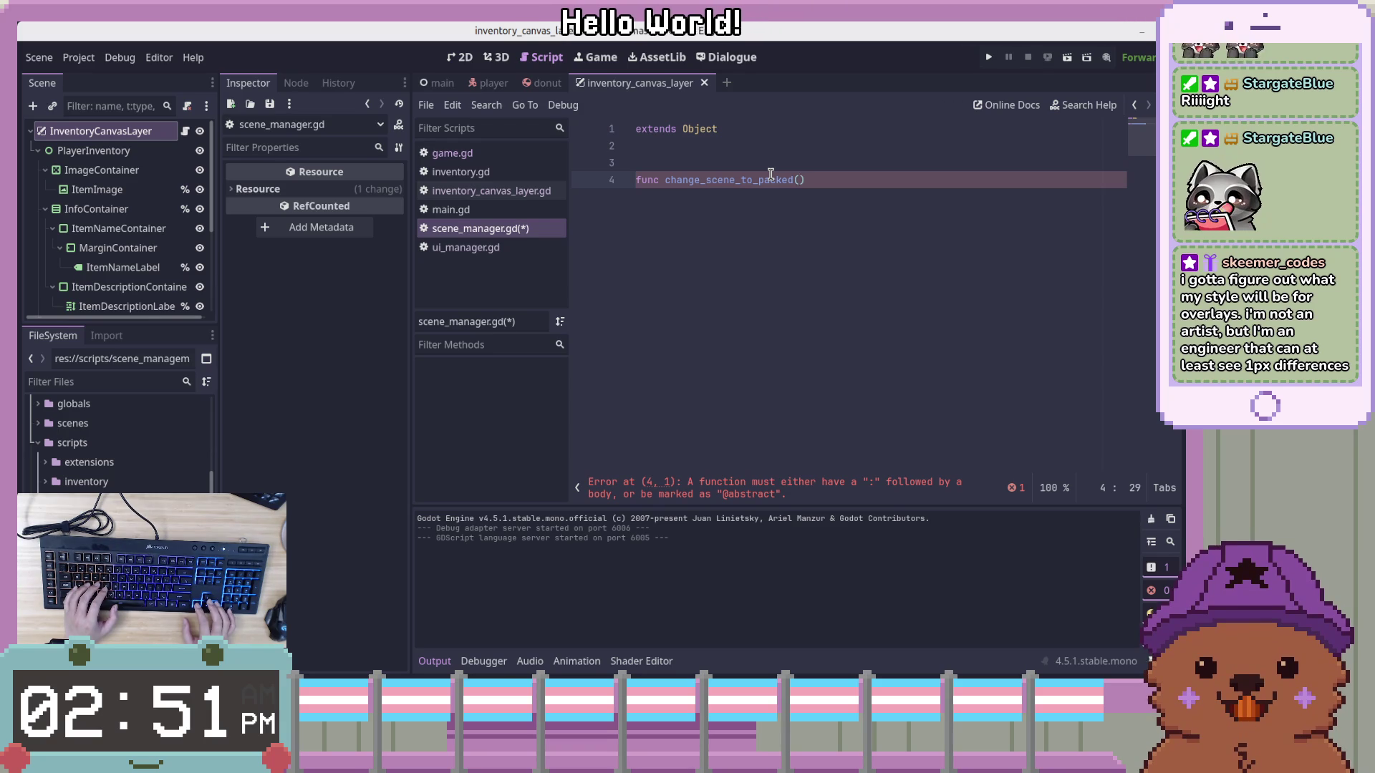
key(Left)
key(ctrl+Left)
key(ctrl+Left)
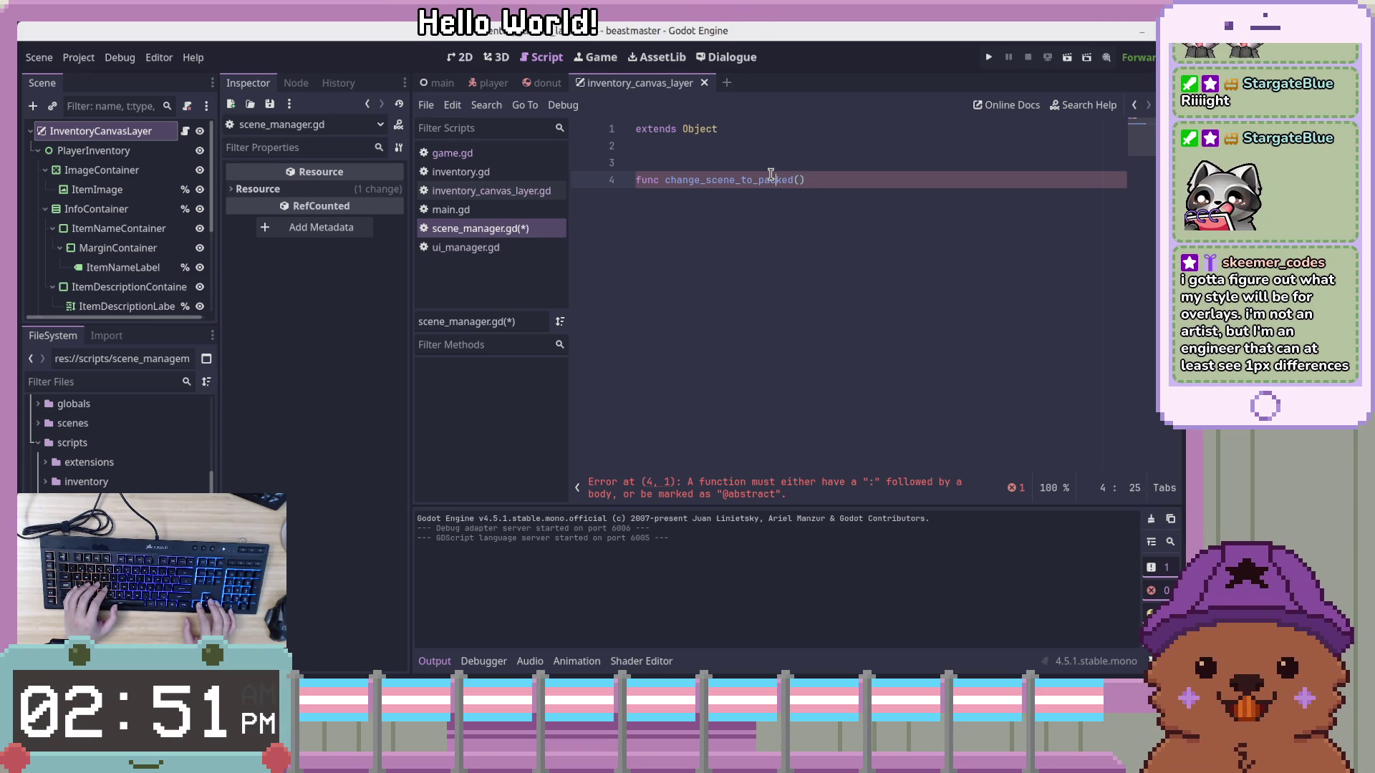
key(Left)
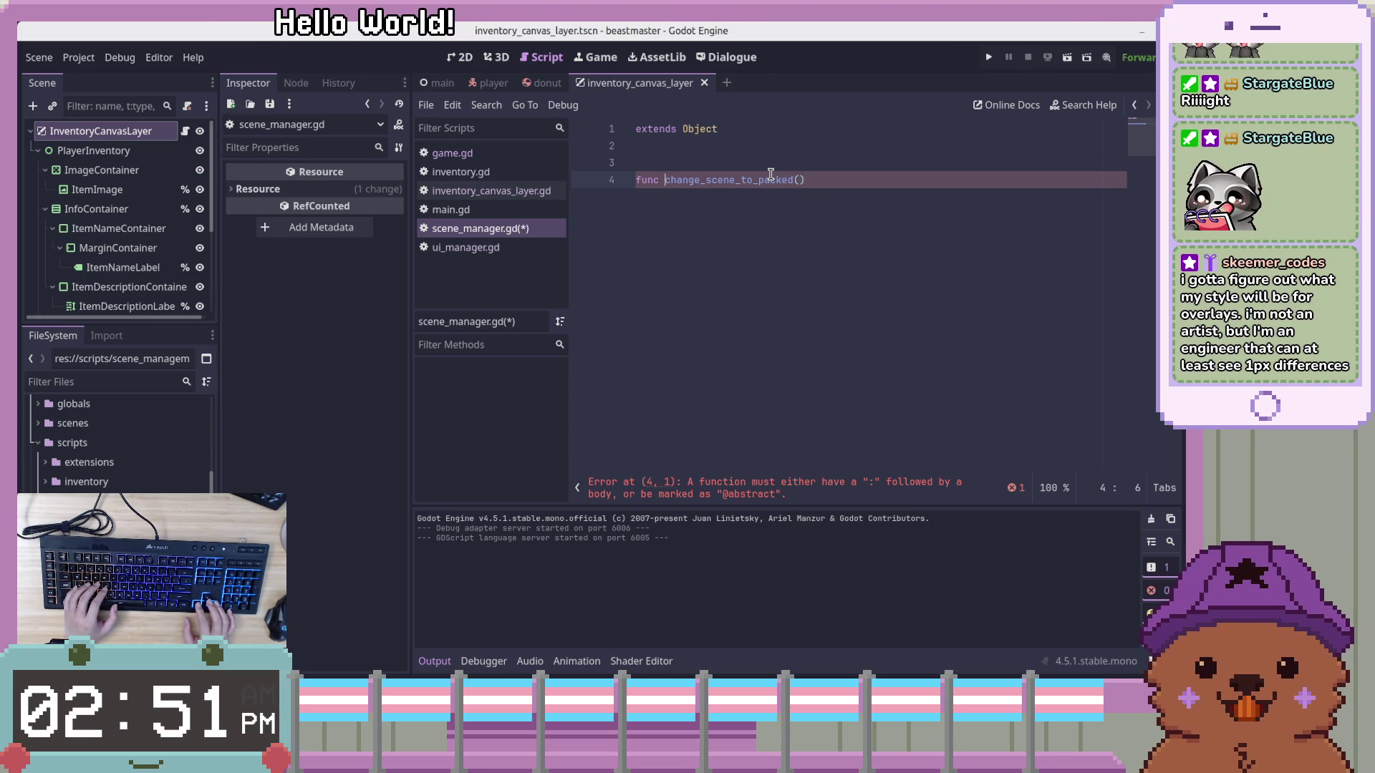
key(End)
key(Left)
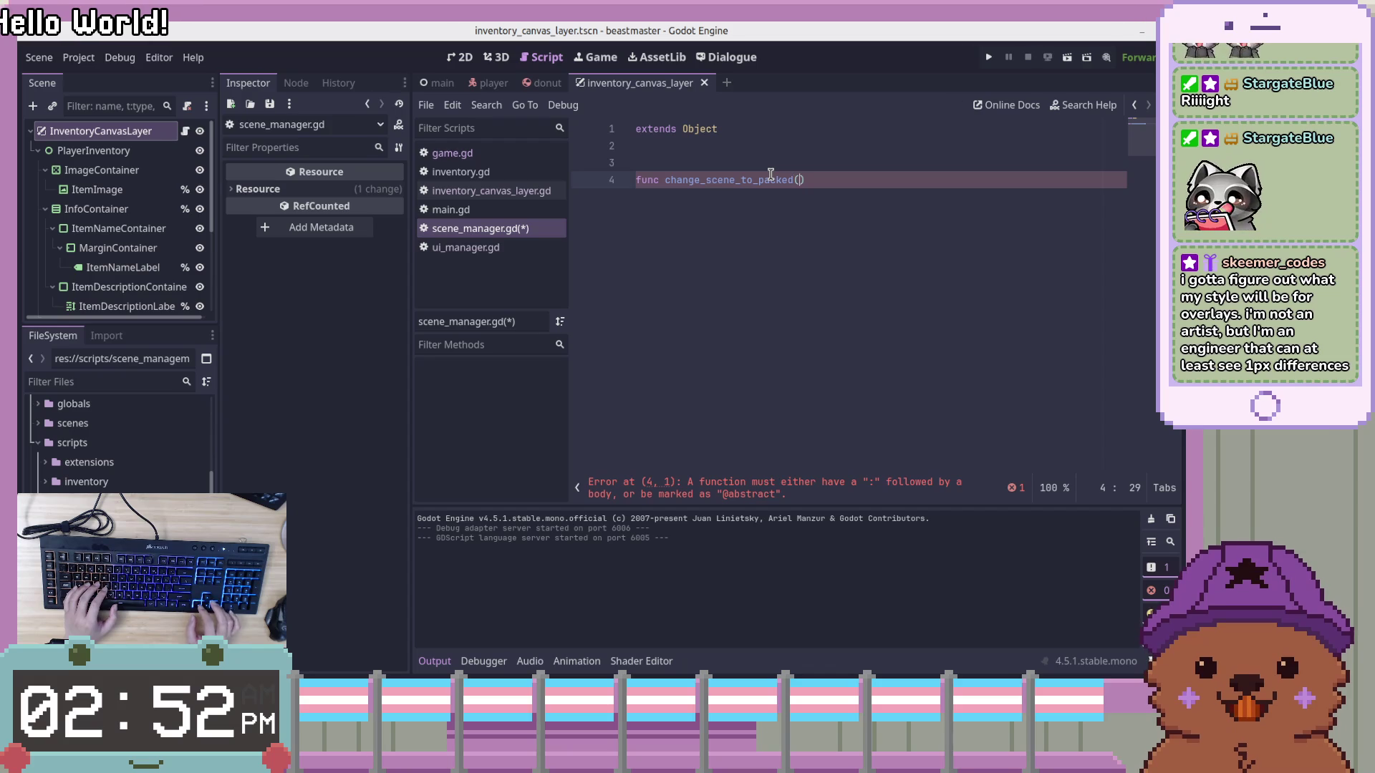
key(End)
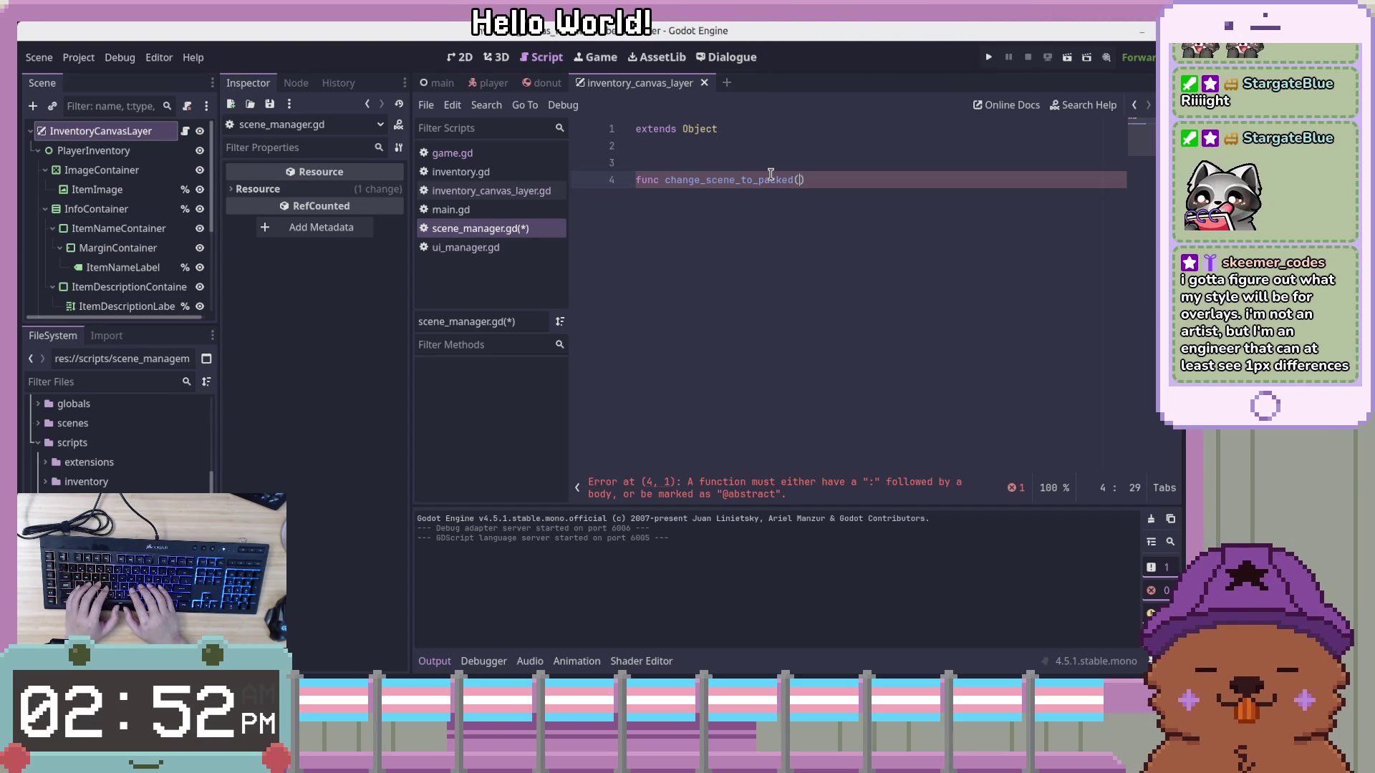
Add the first parameter target: PackedScene and begin a second parameter named 'per'
text(target)
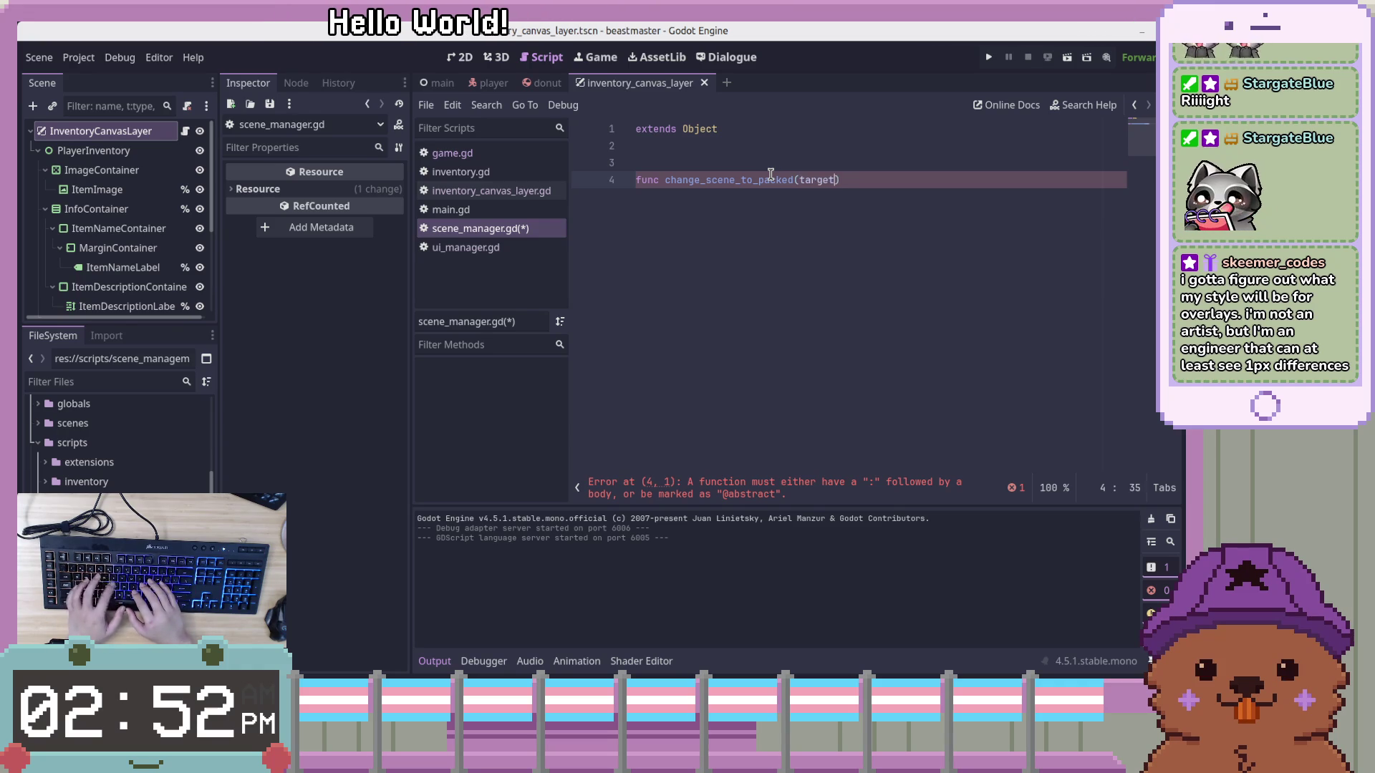
text(: p)
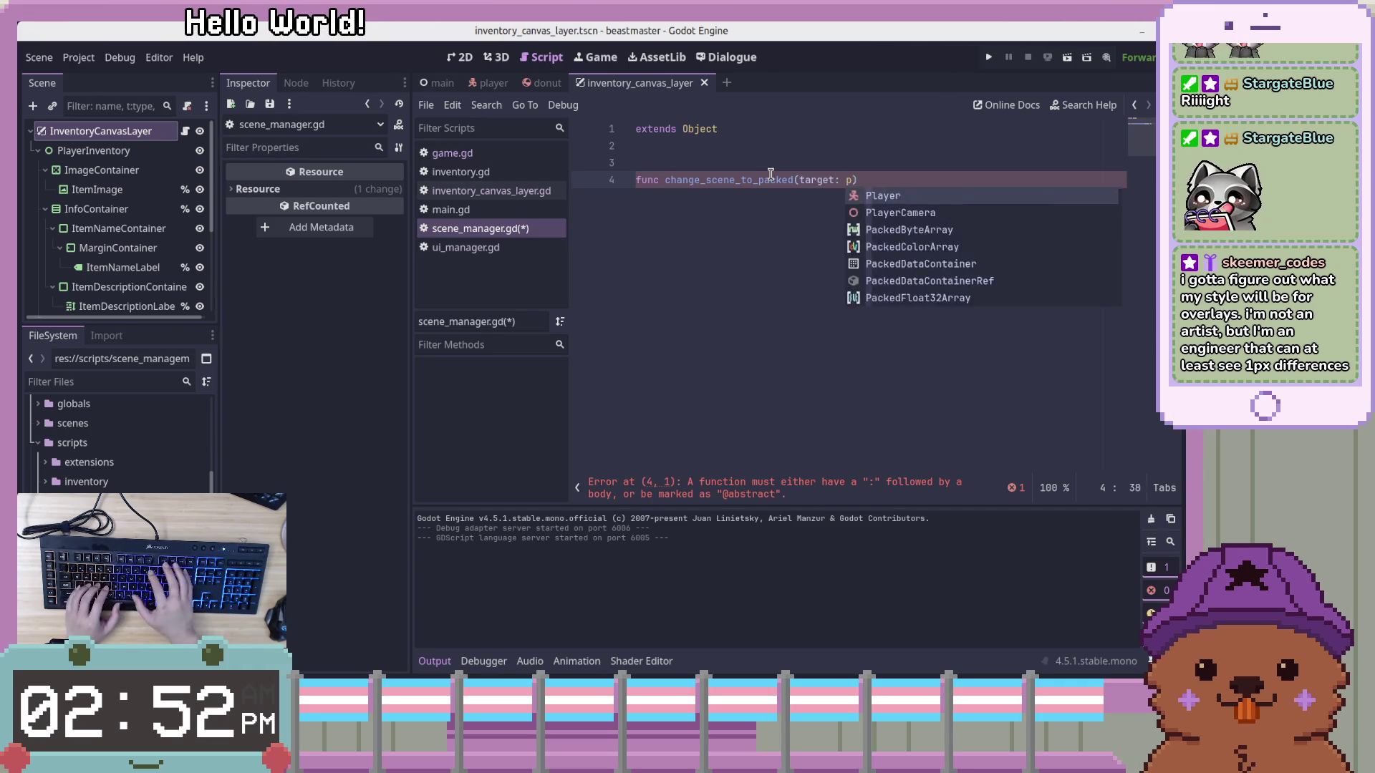
key(BackSpace)
text(PackedSc)
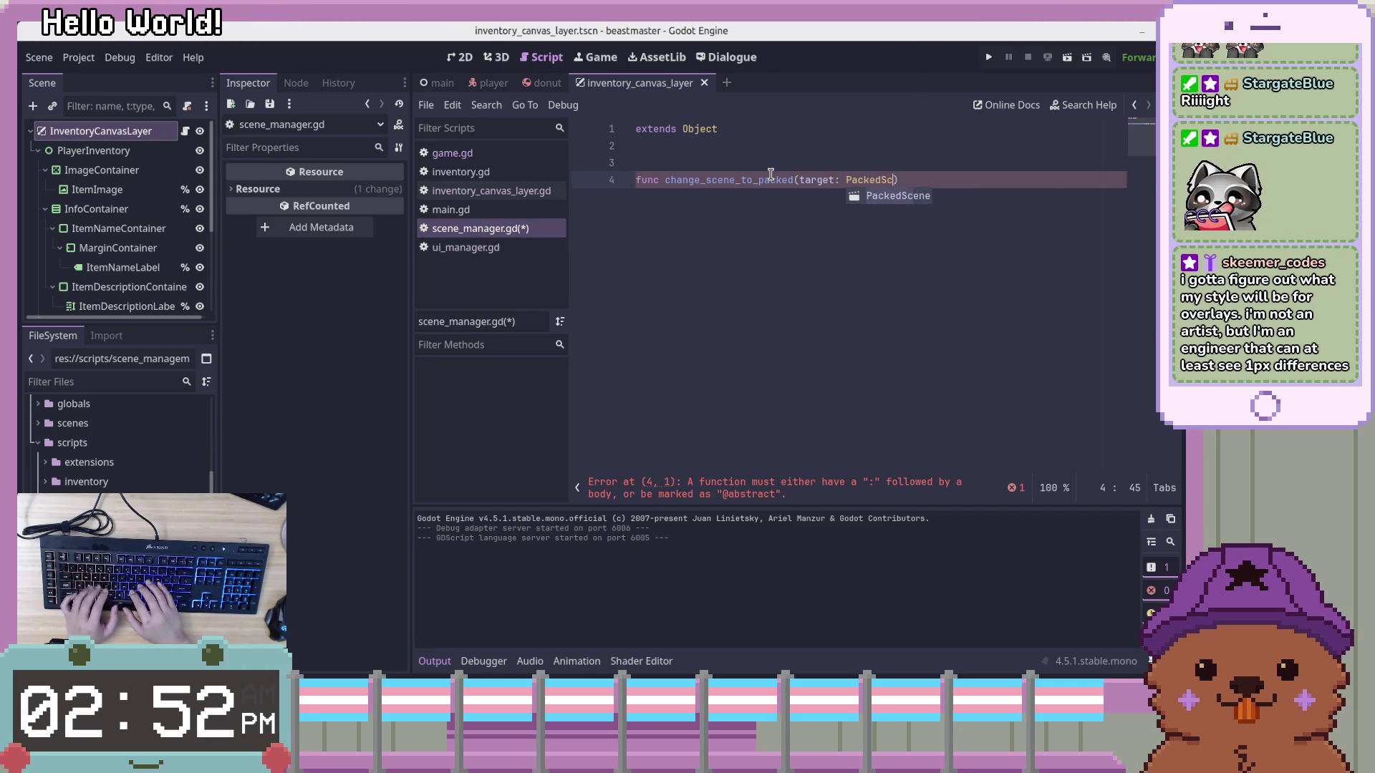
text(ene,)
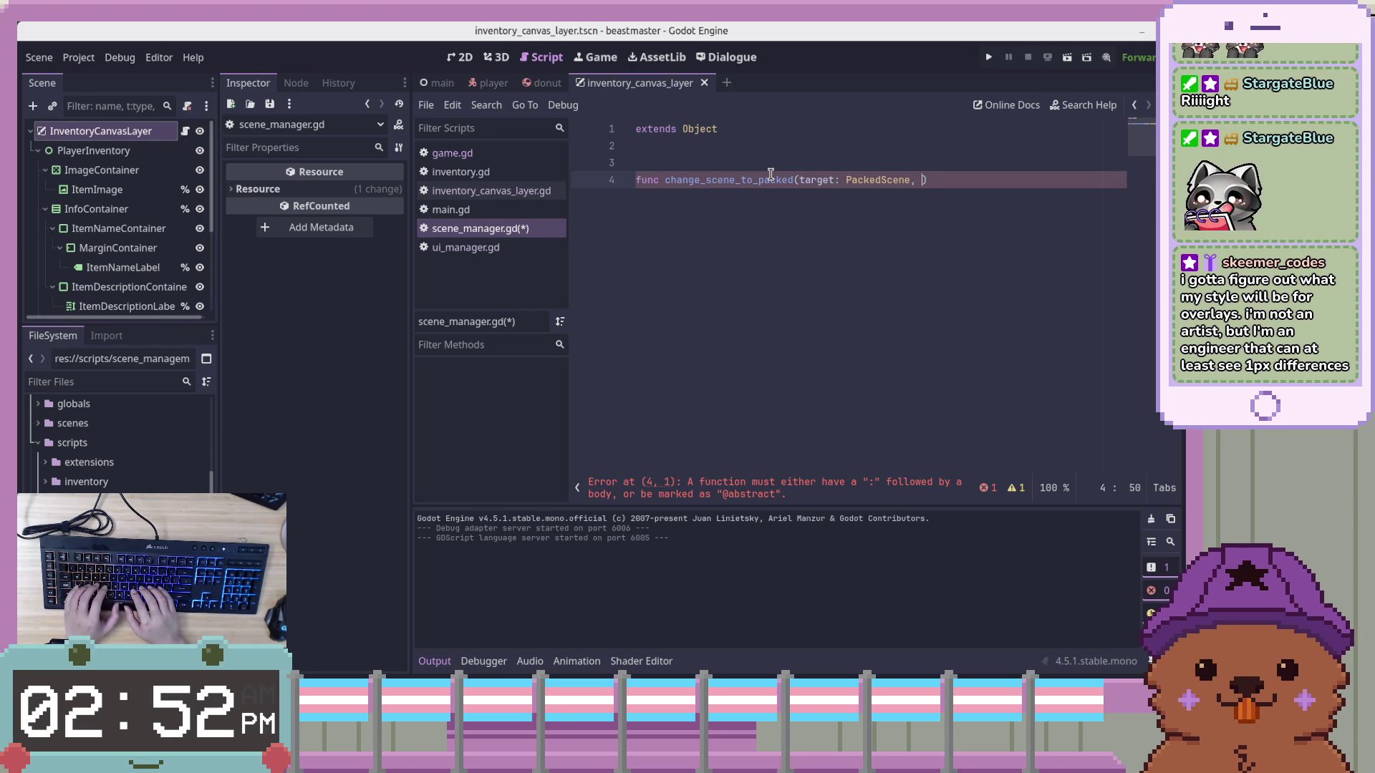
text(er)
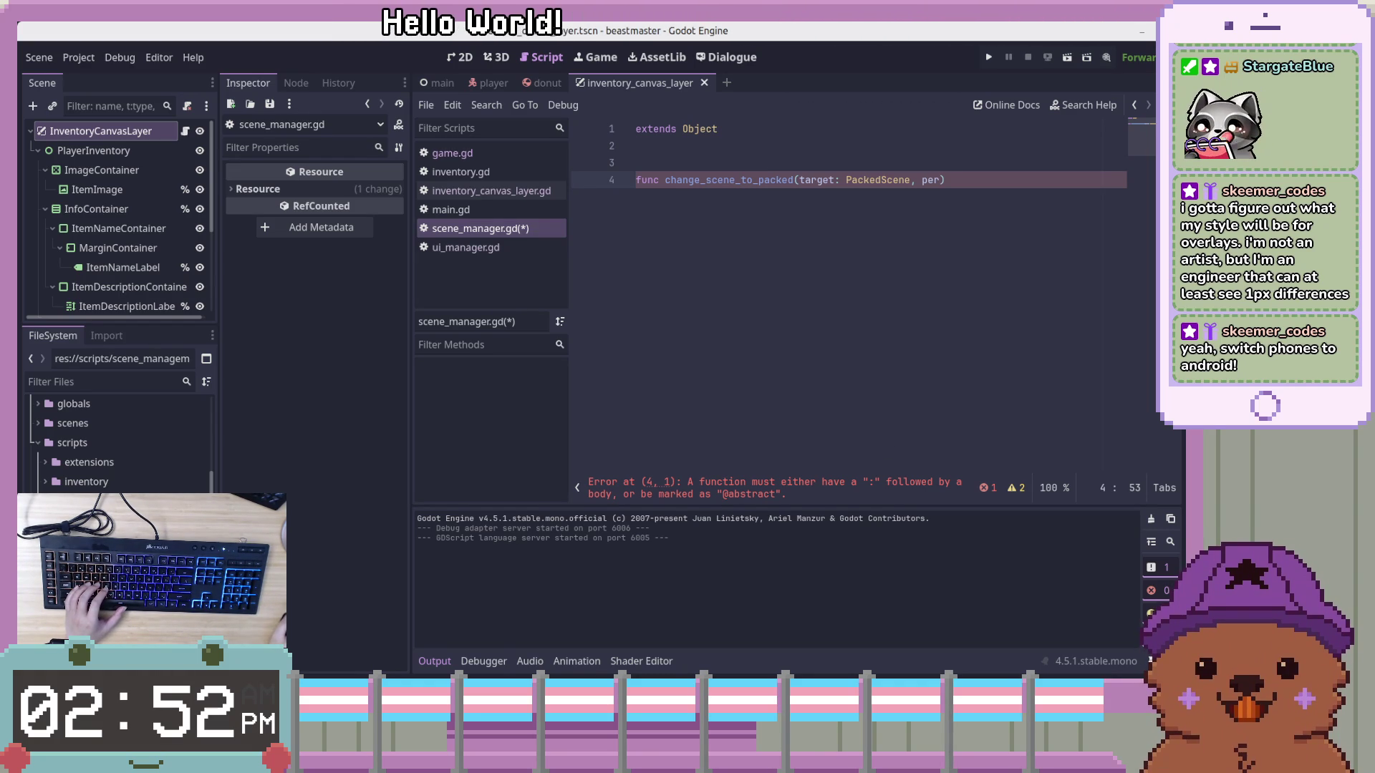
key(alt+Tab)
key(alt+Tab)
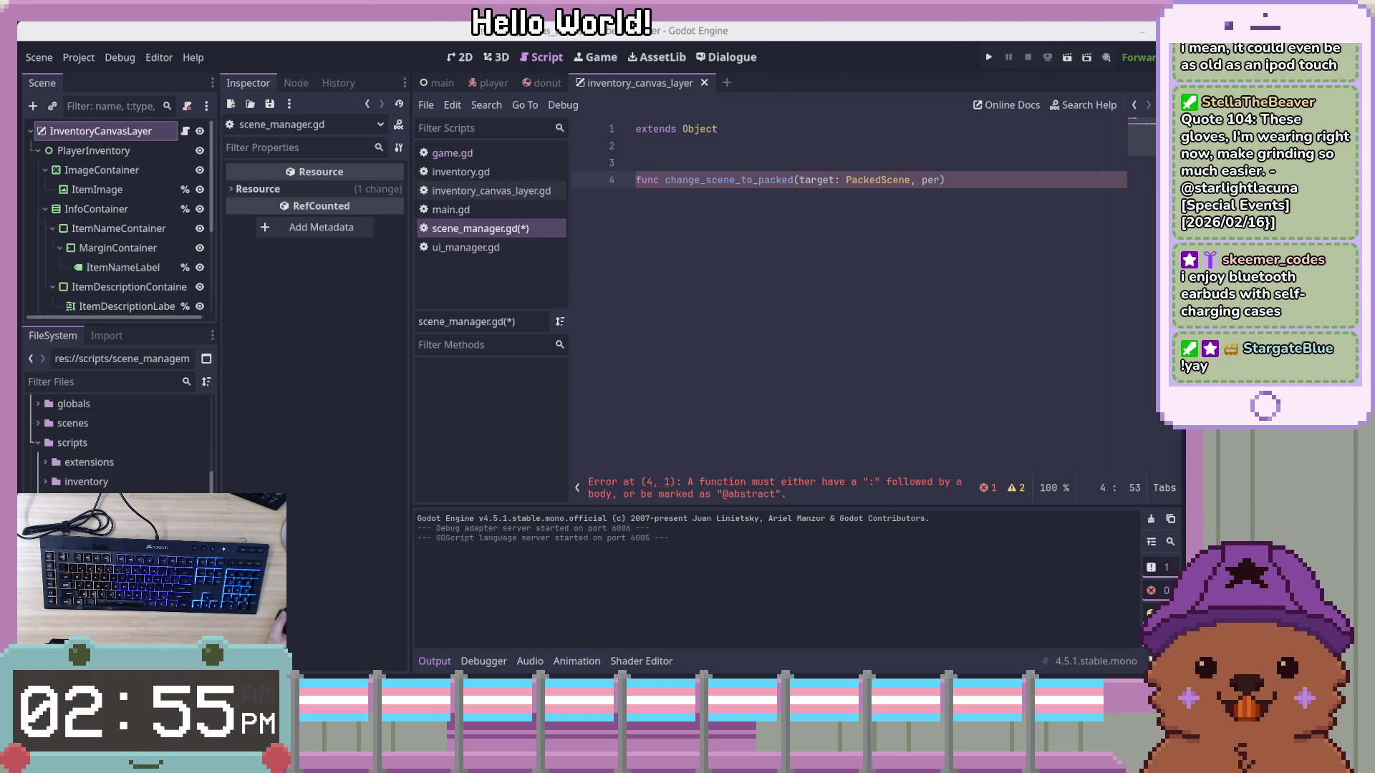
text())
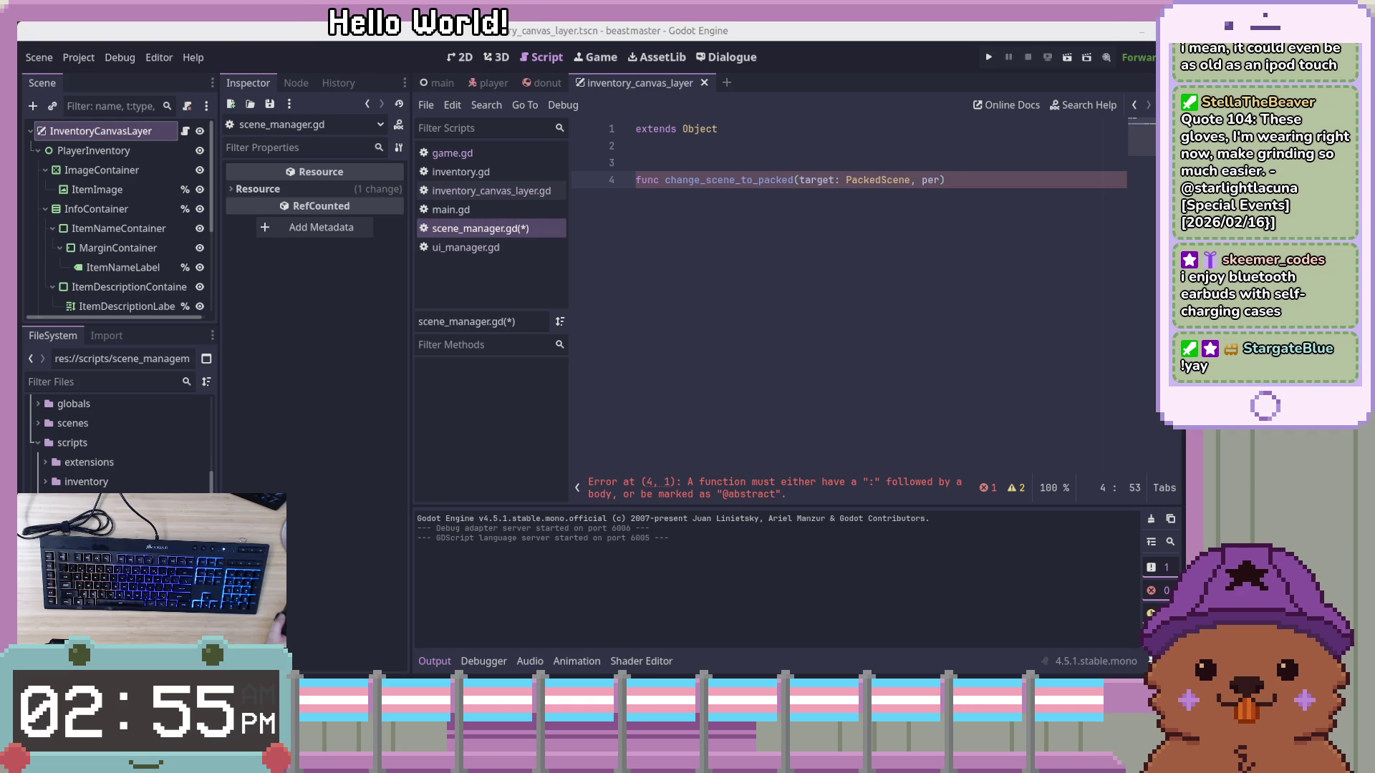
key(Left)
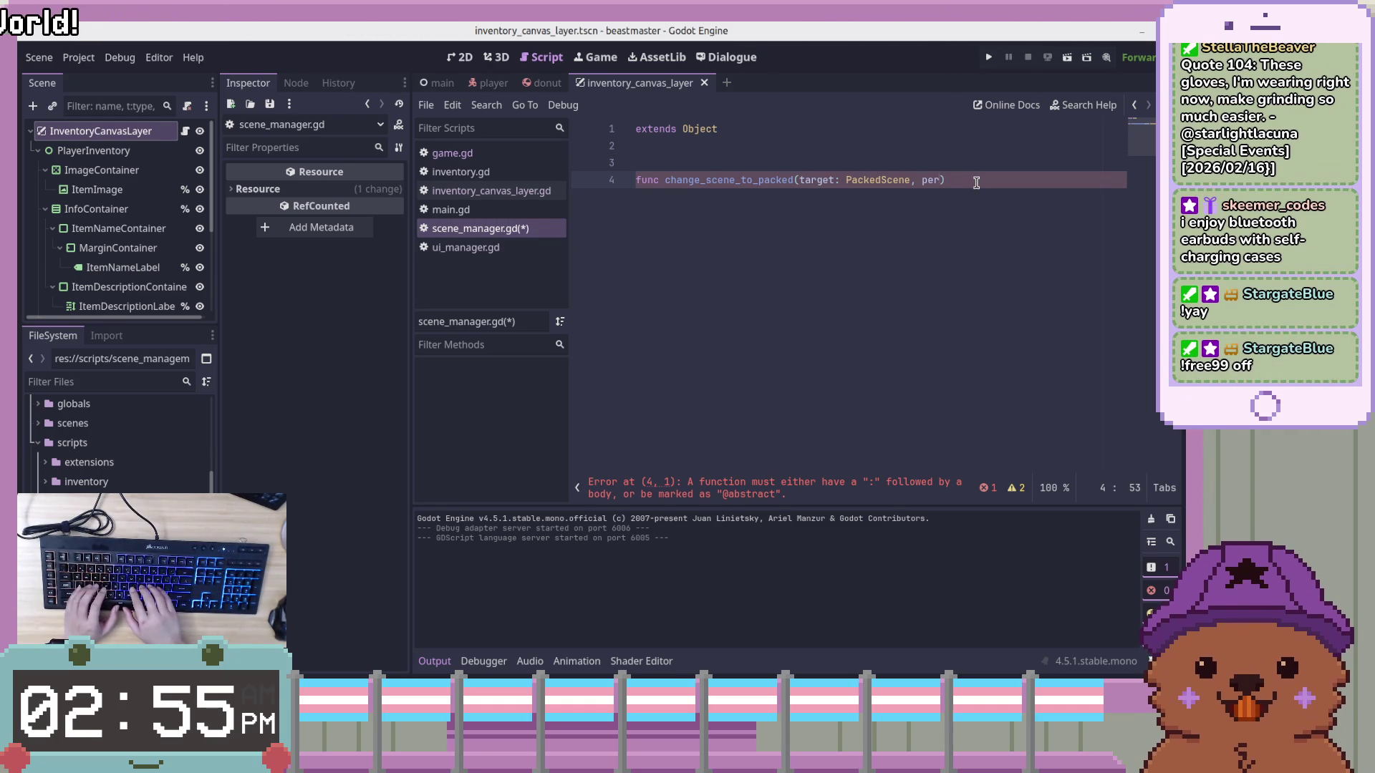
text(t: b)
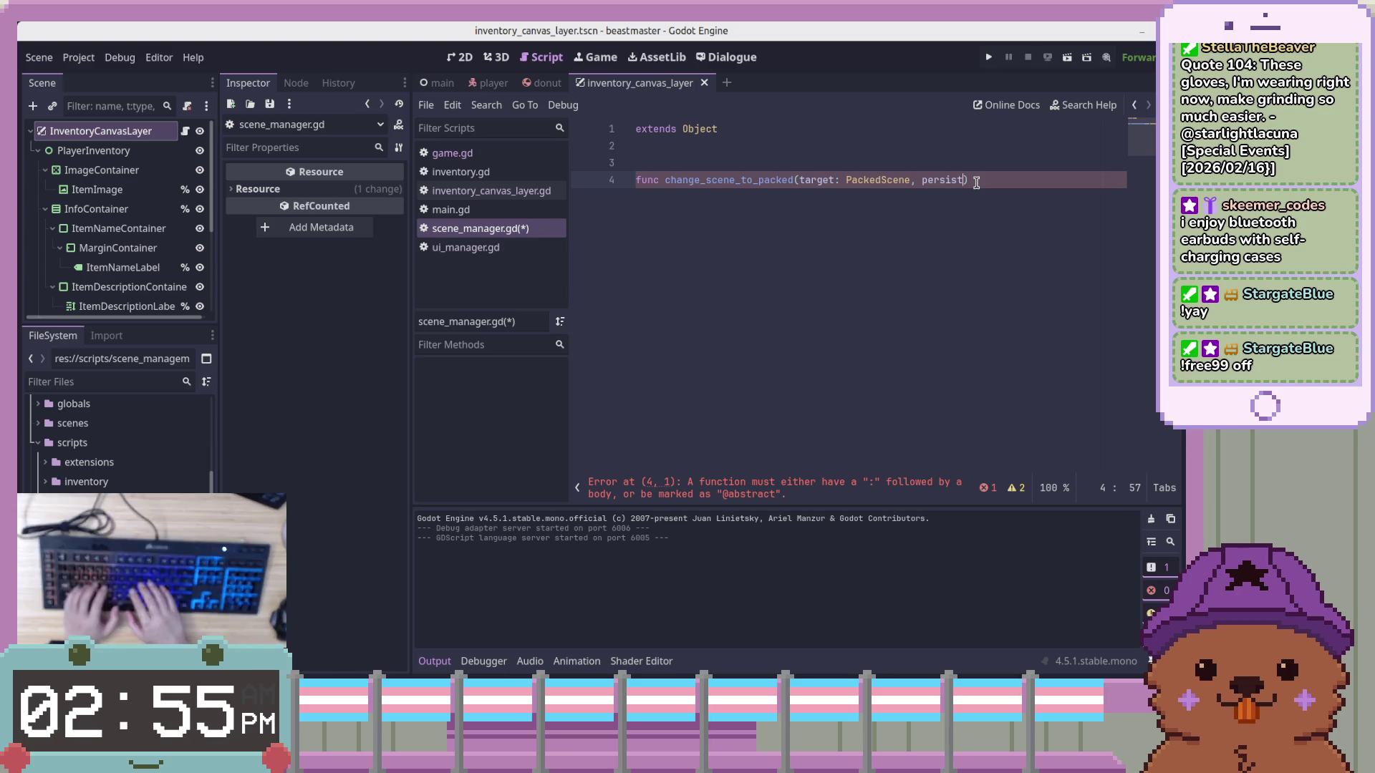
text(ool,)
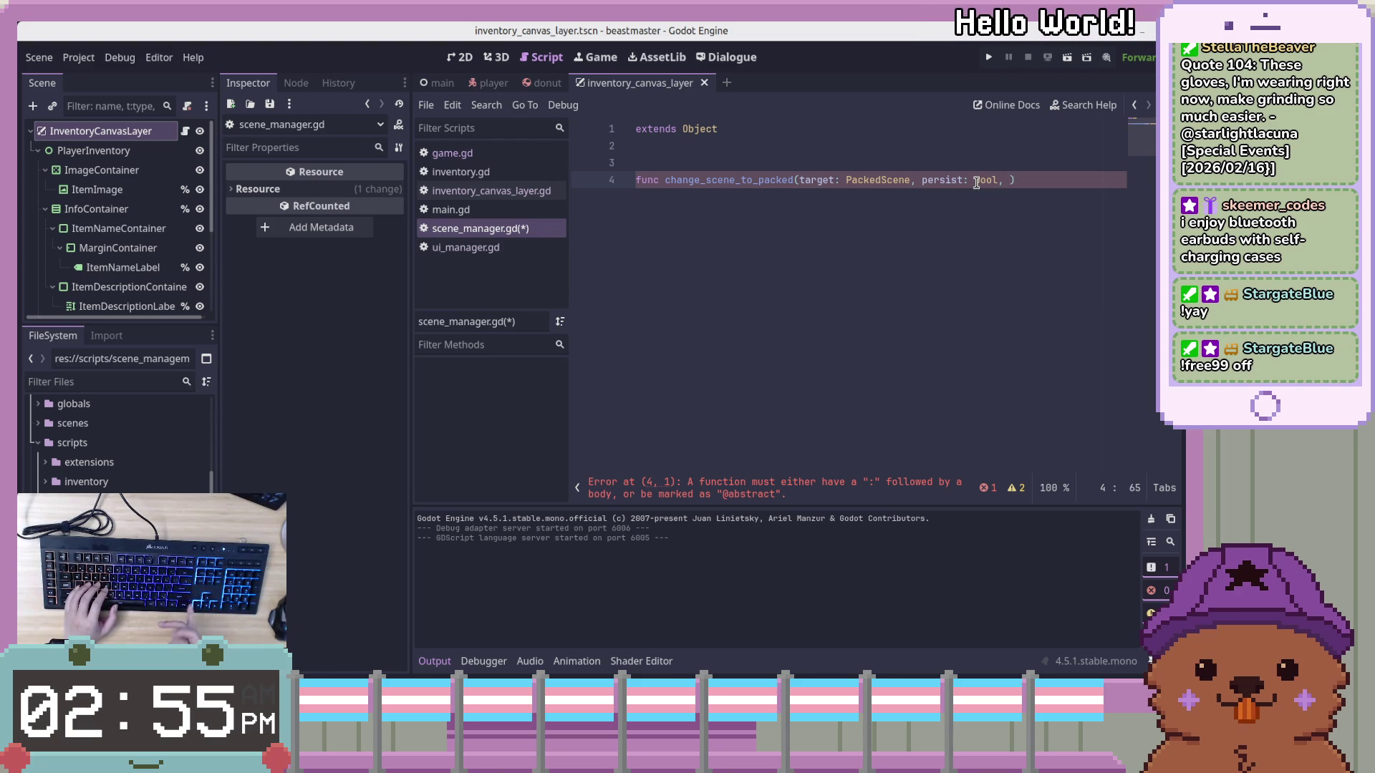
key(Left)
key(Left)
key(Left)
key(Left)
key(Left)
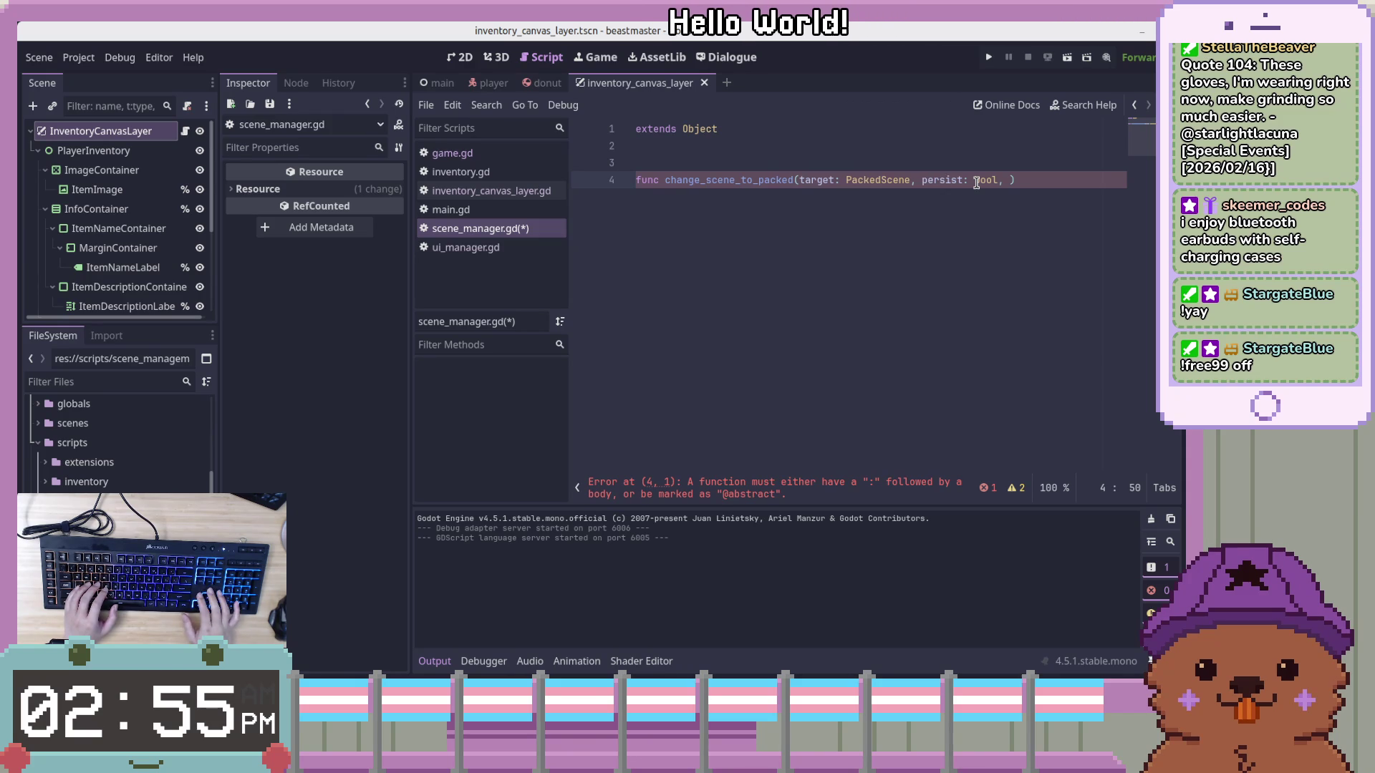
key(End)
key(Left)
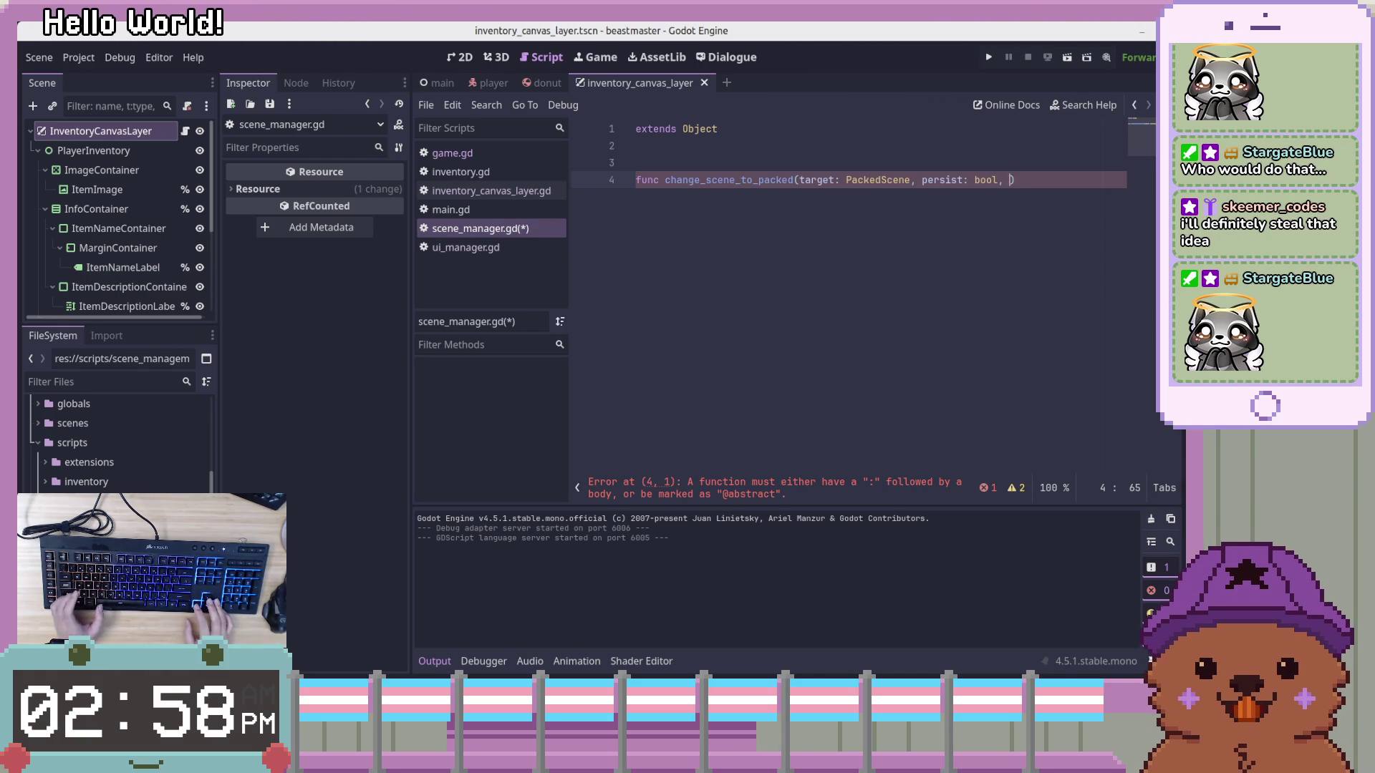
Remove the trailing comma after bool, save the script, and rename persist to persist_old
key(BackSpace)
key(BackSpace)
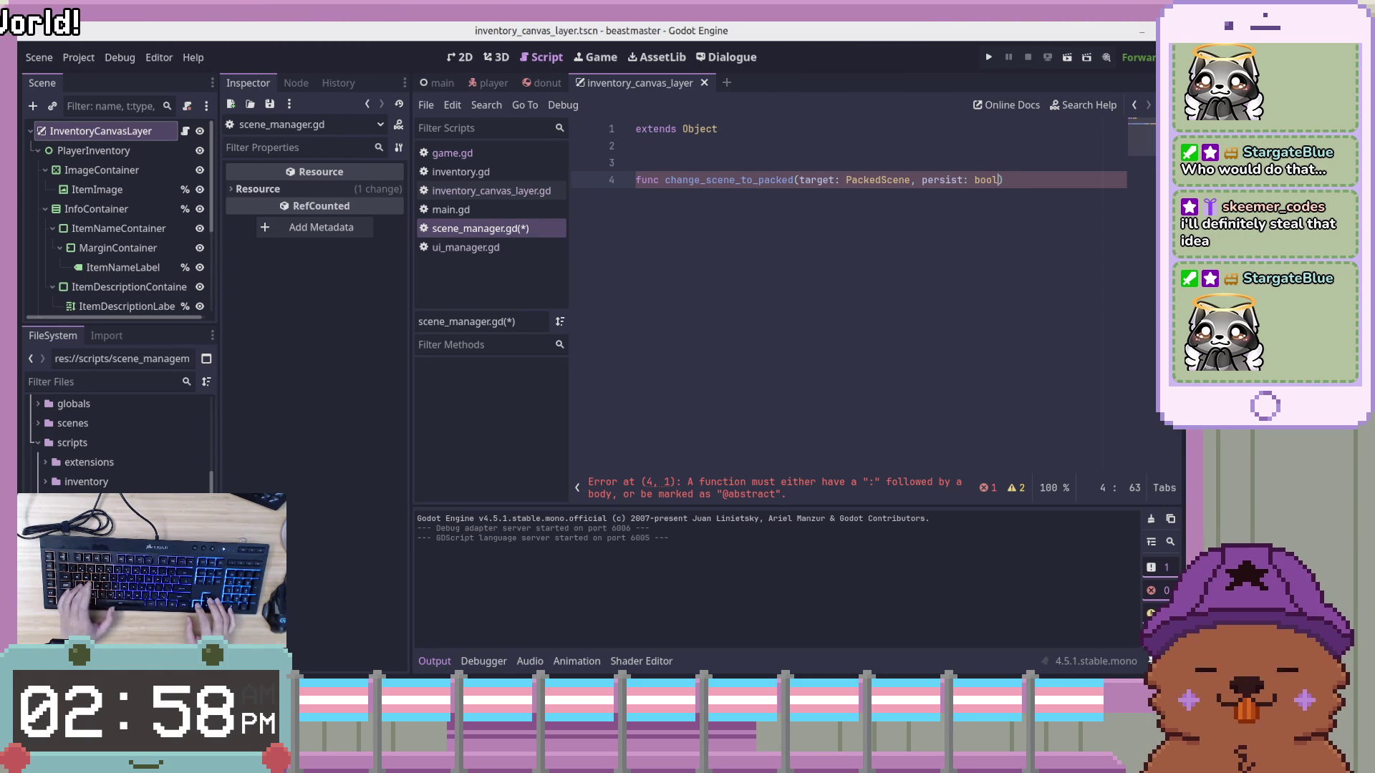
key(ctrl+s)
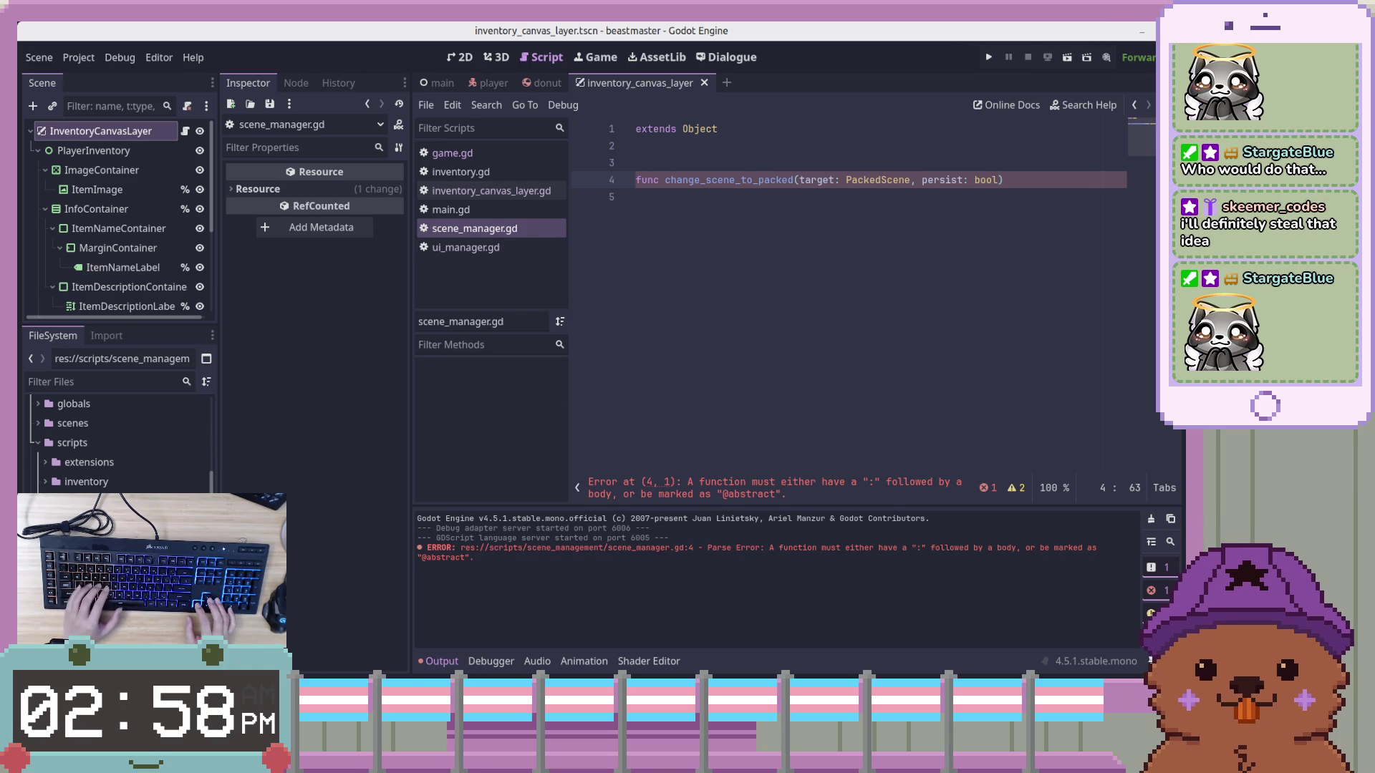
text(_old)
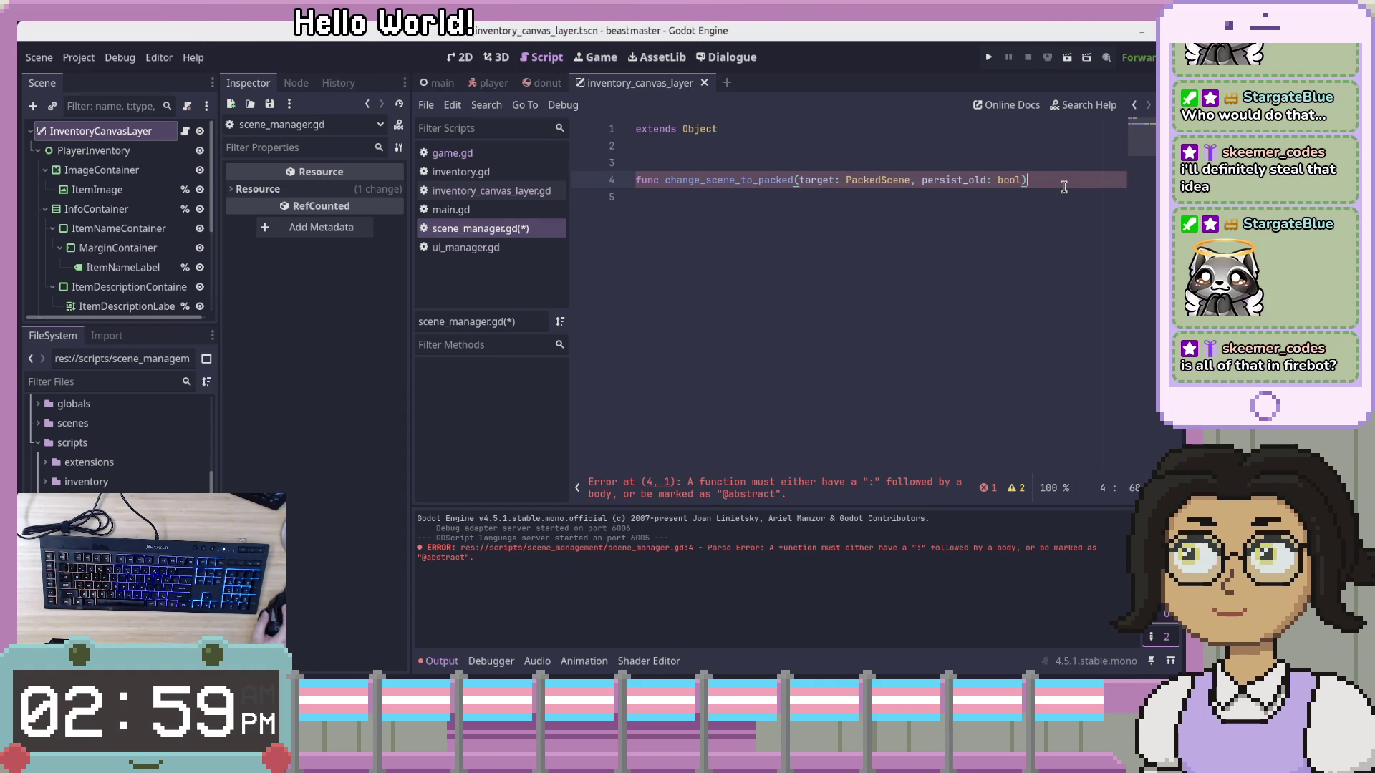
Start an indented empty body line beneath the change_scene_to_packed signature
key(Return)
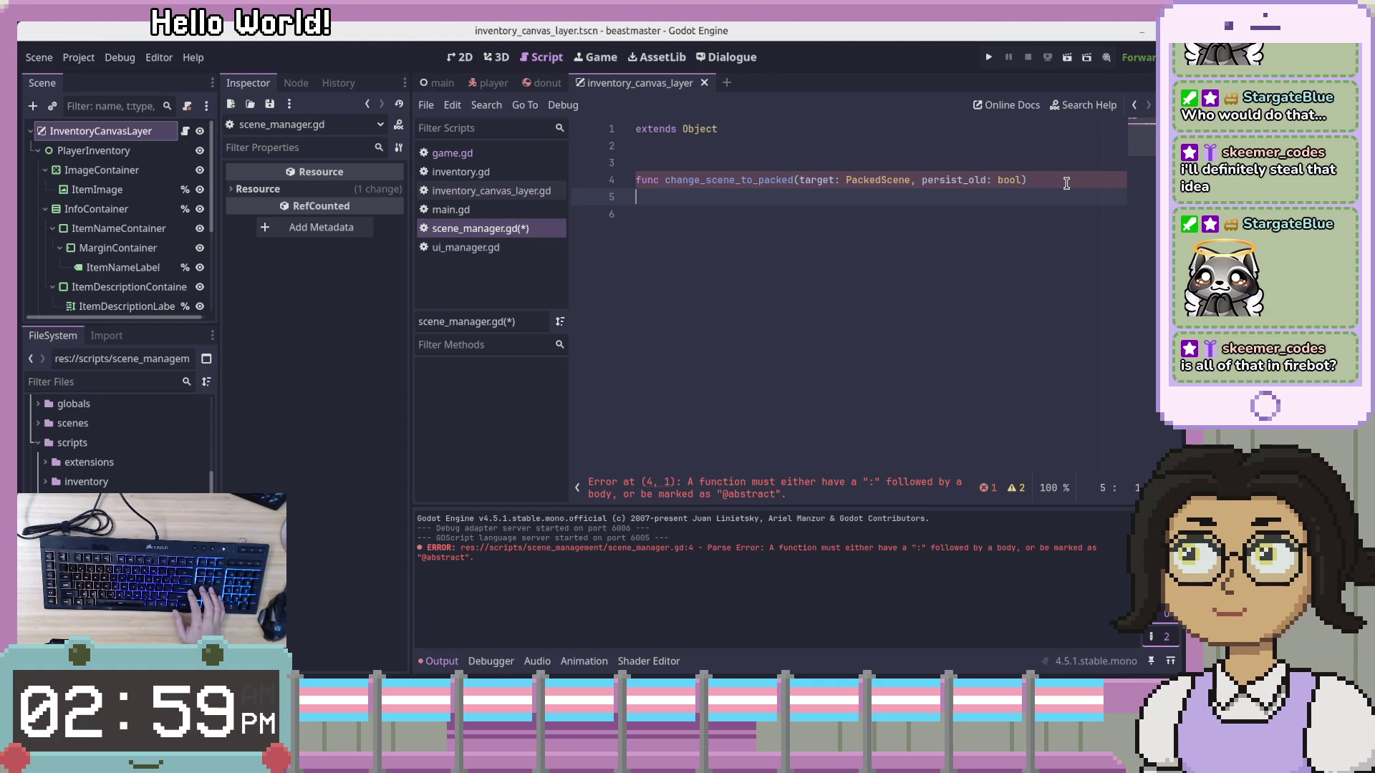
key(Delete)
key(Tab)
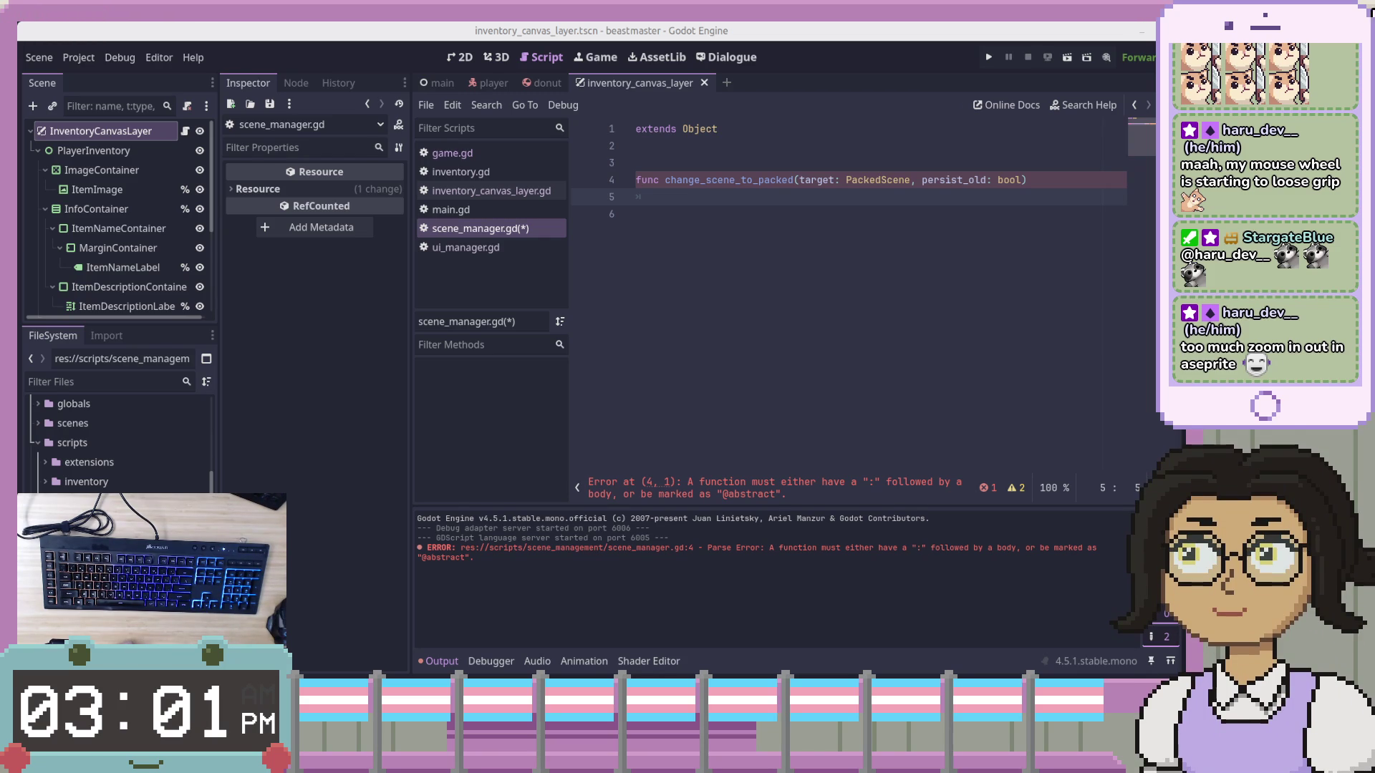
click(948, 217)
click(959, 201)
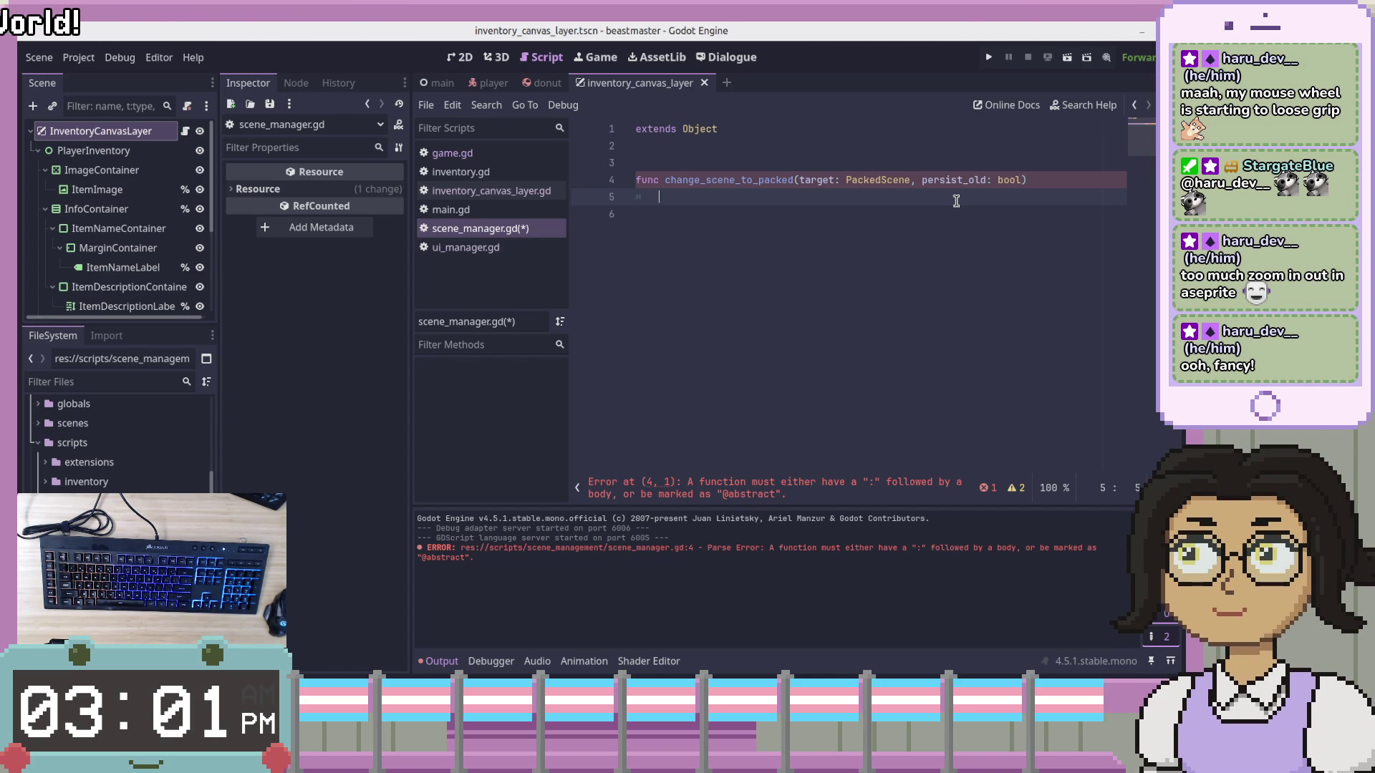
click(975, 180)
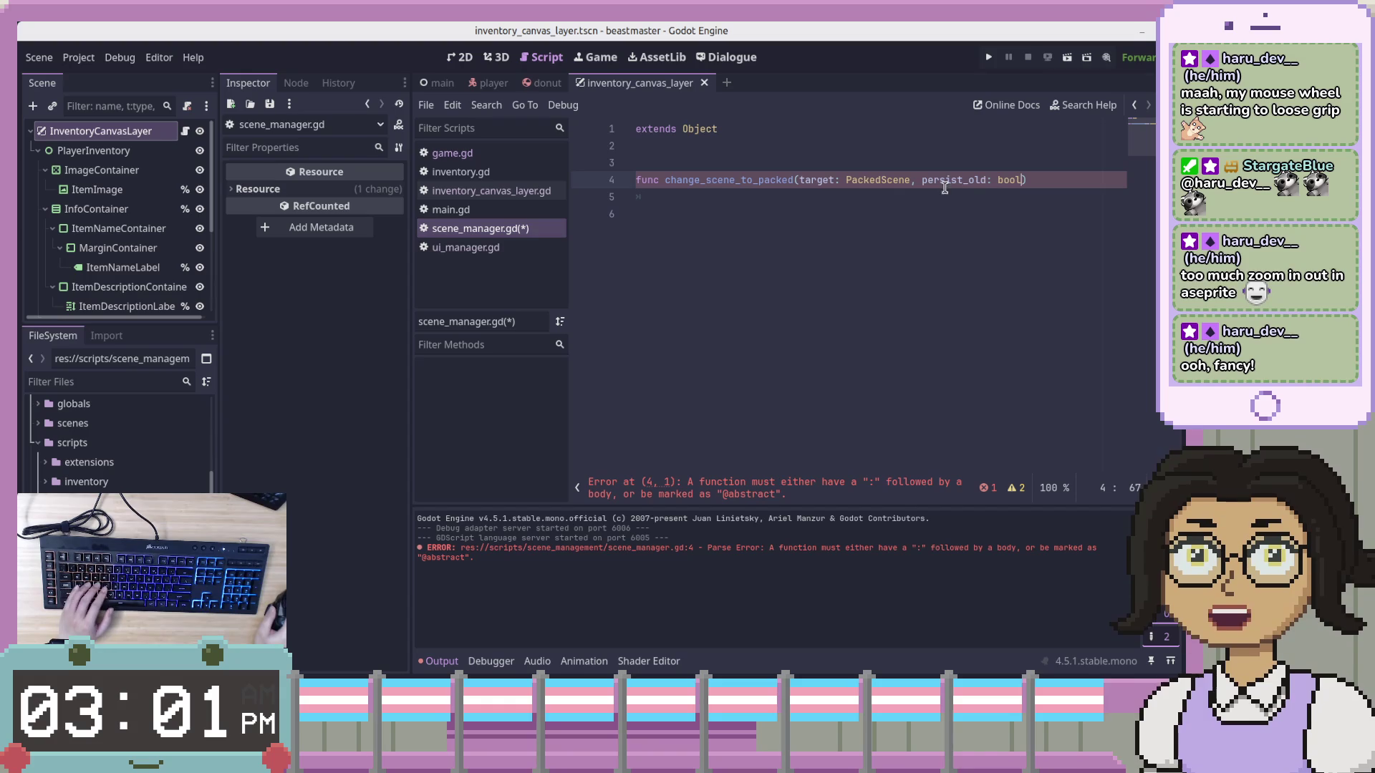
Add a parent: Node = null parameter and give persist_old a default value of false
text(t_)
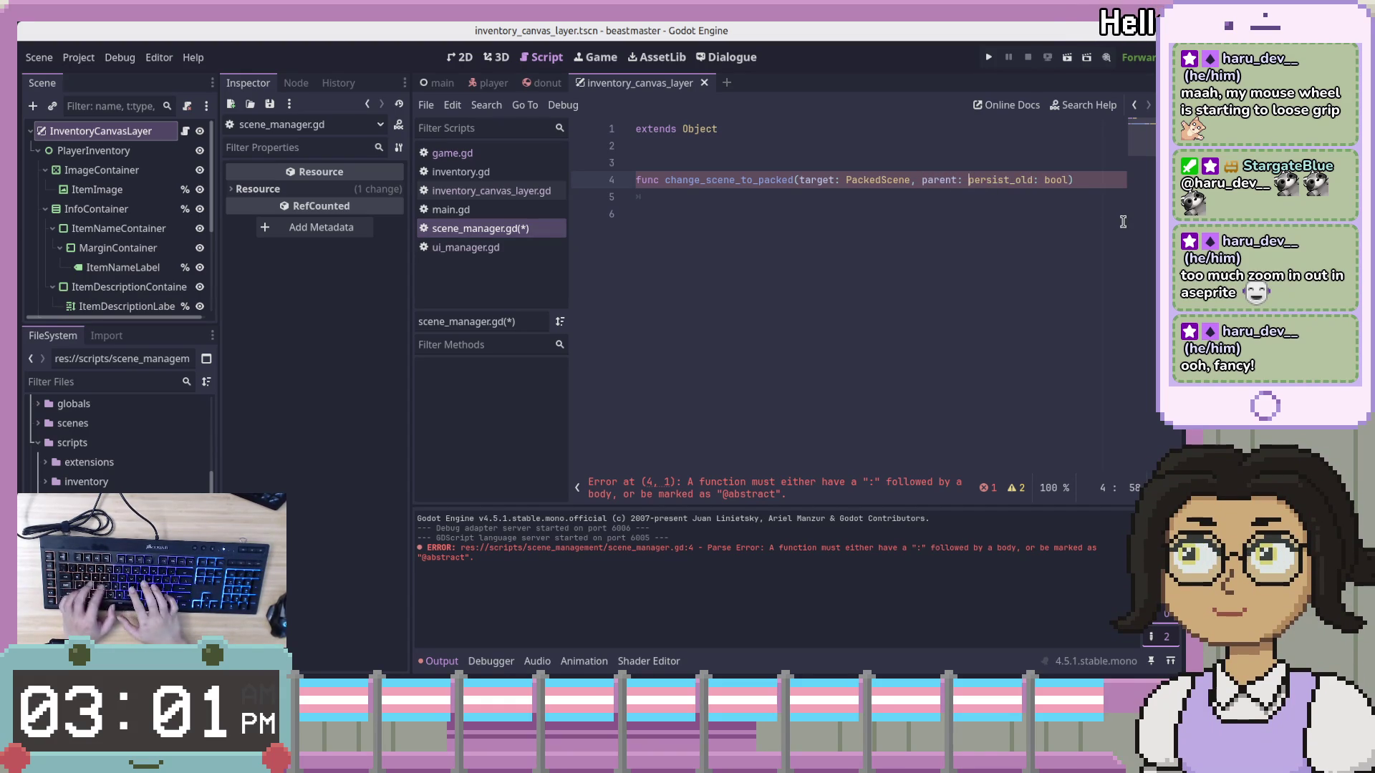
text(Node,)
click(1025, 195)
click(992, 180)
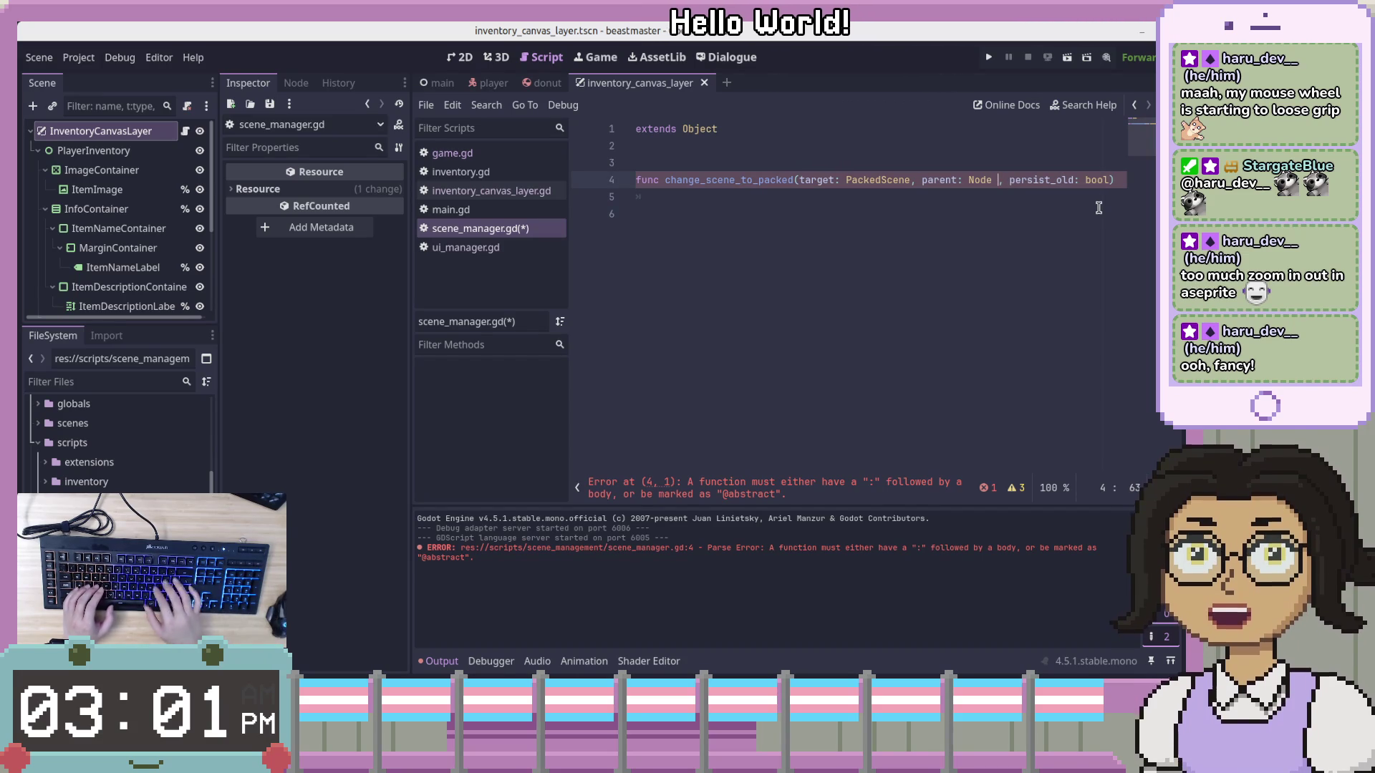
text(= null)
key(End)
key(Left)
text(= false)
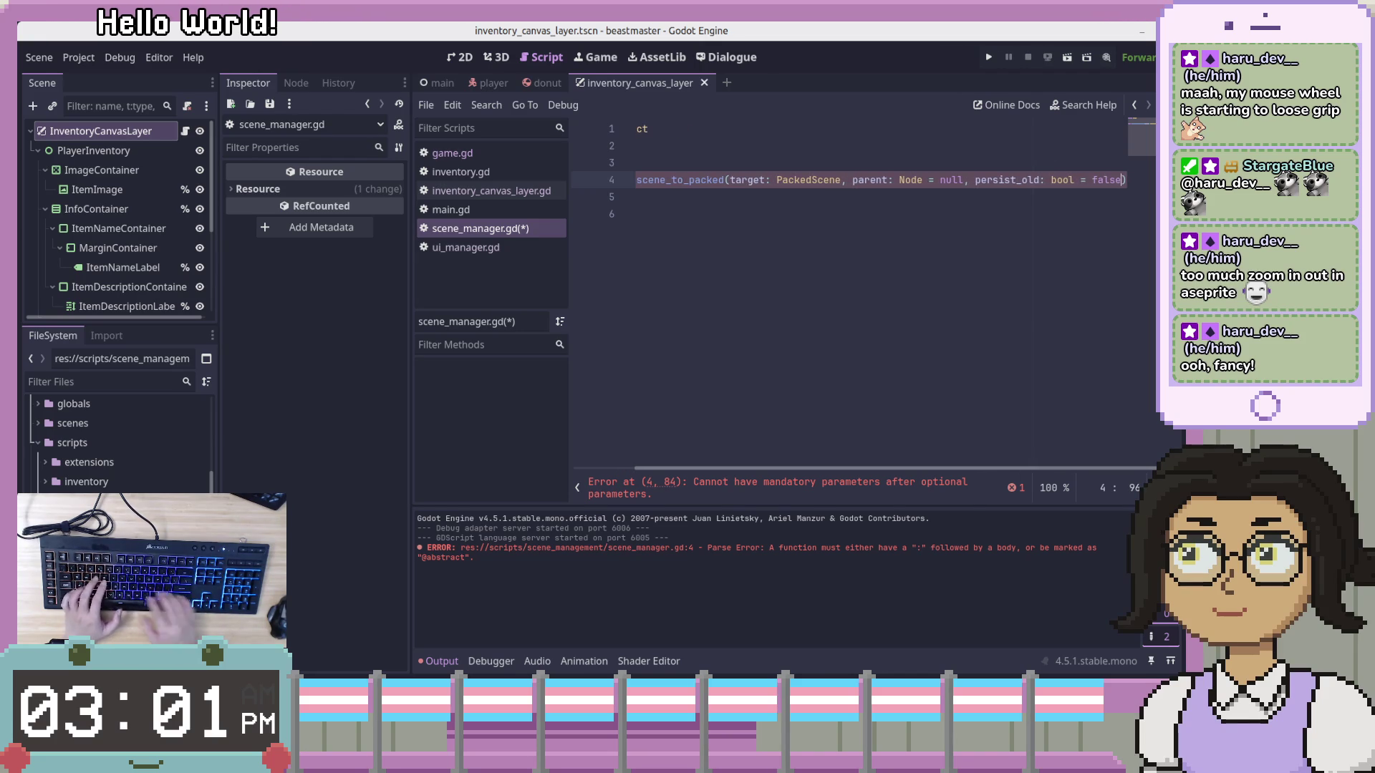
Add a blank line below the declaration and type '->' after the closing parenthesis
click(970, 337)
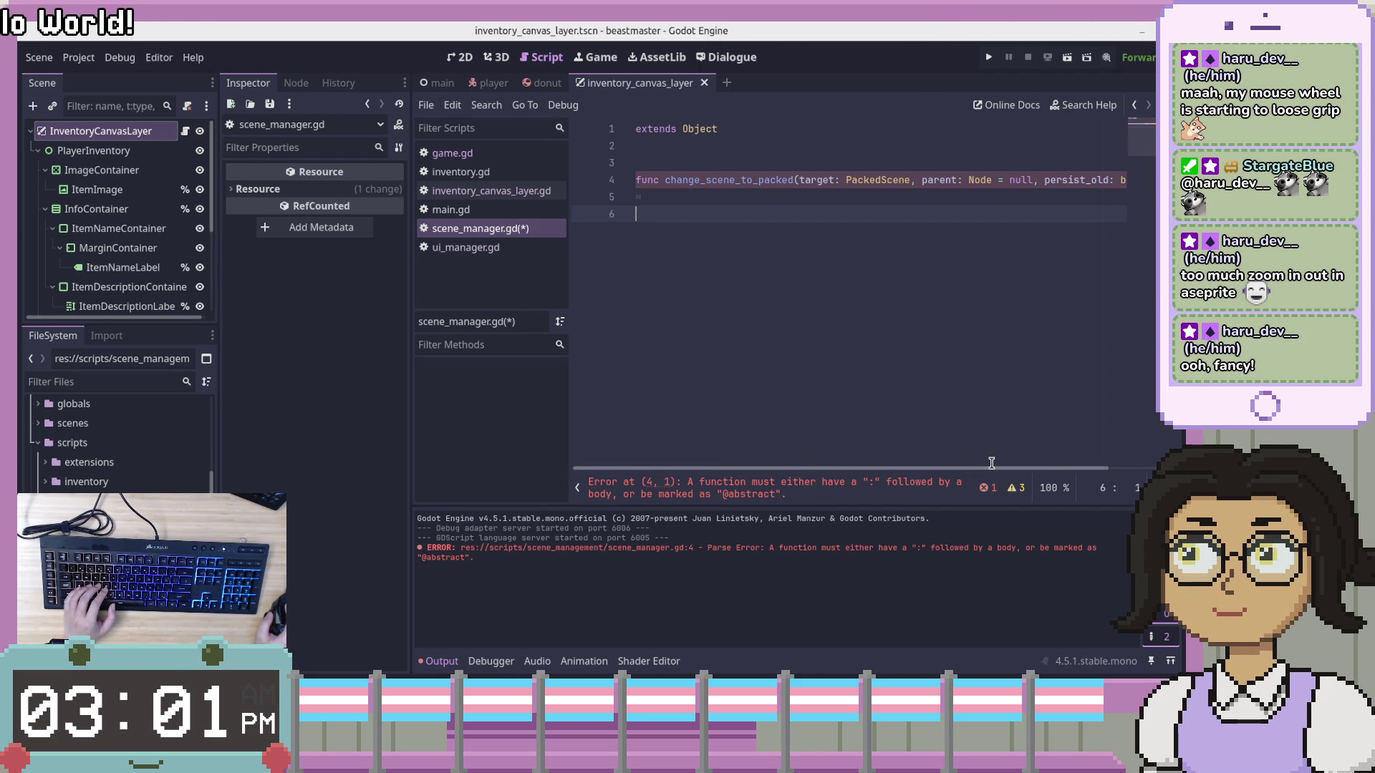
scroll(993, 474, right, 2)
click(1073, 181)
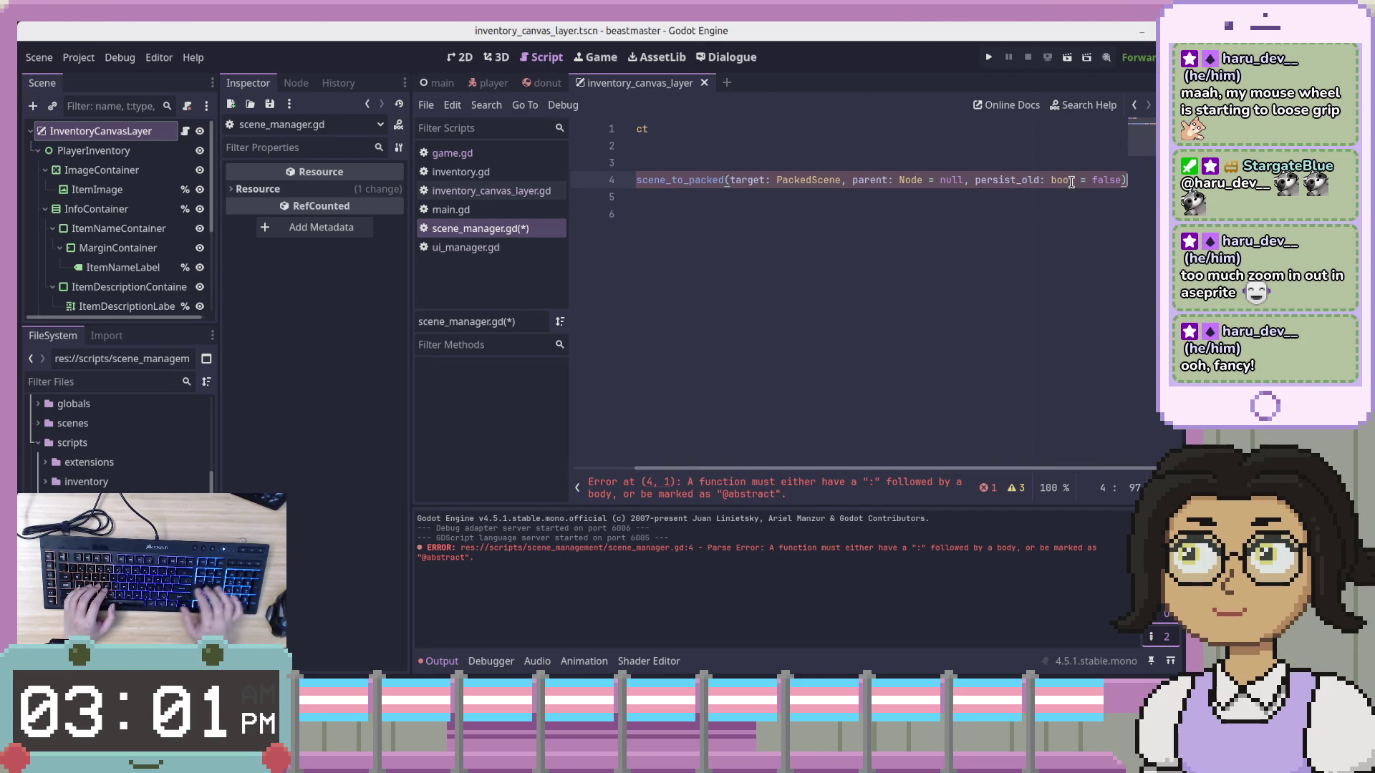
key(Return)
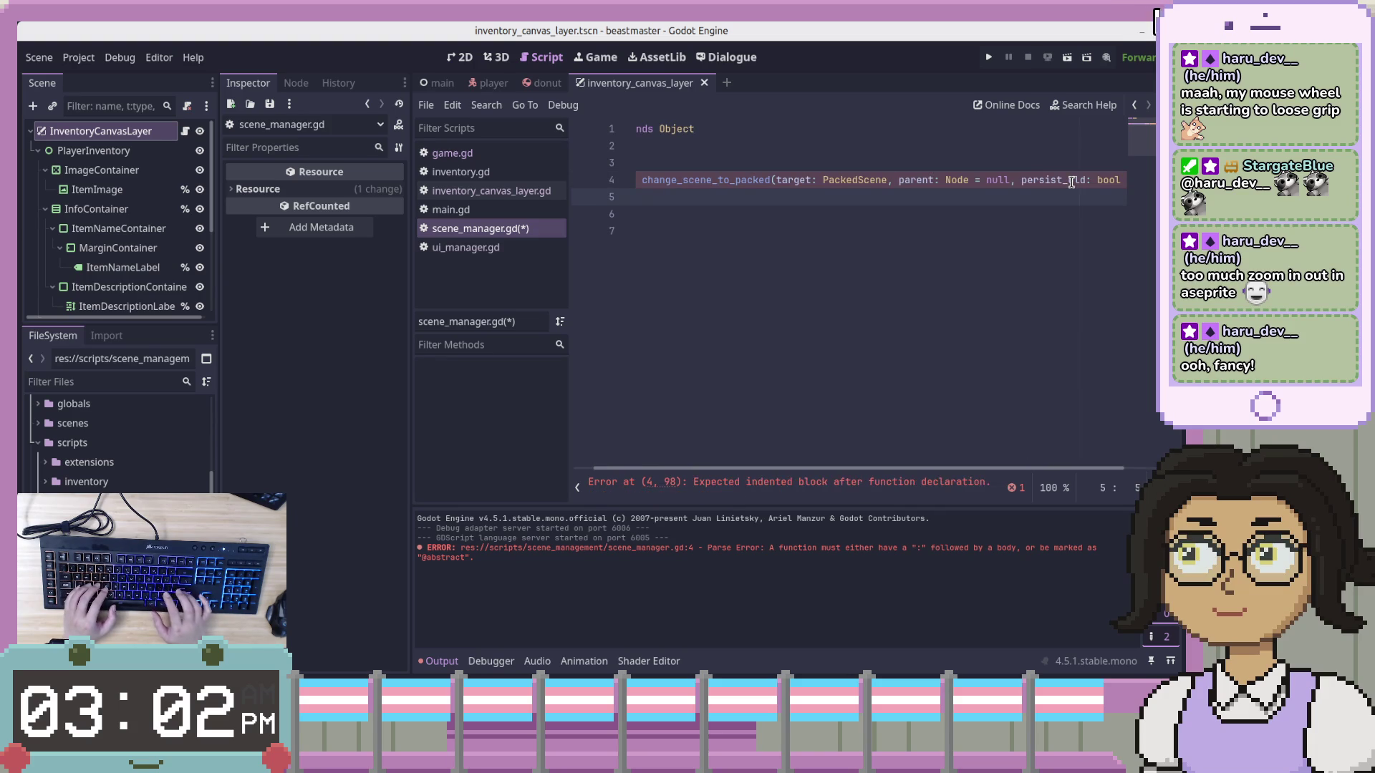
key(Left)
key(Left)
key(Left)
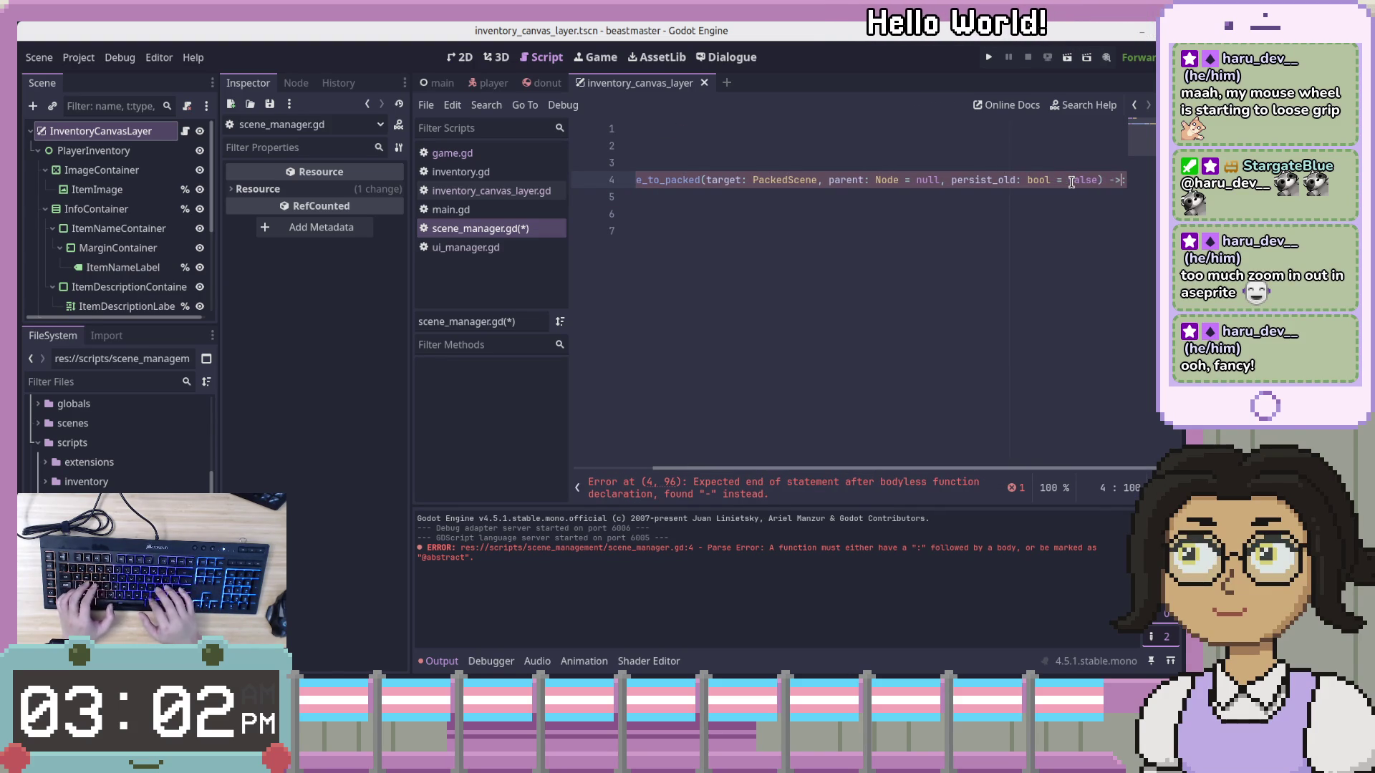
text(->)
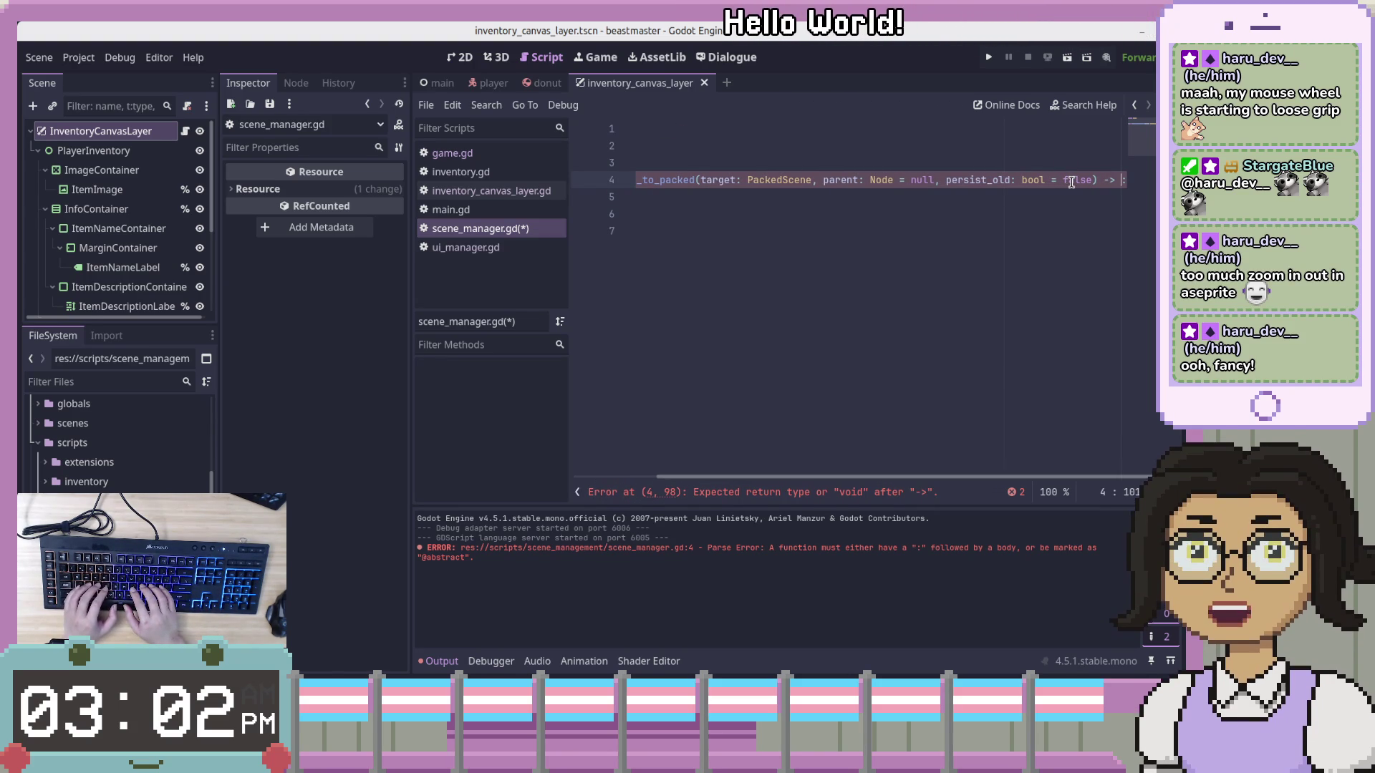
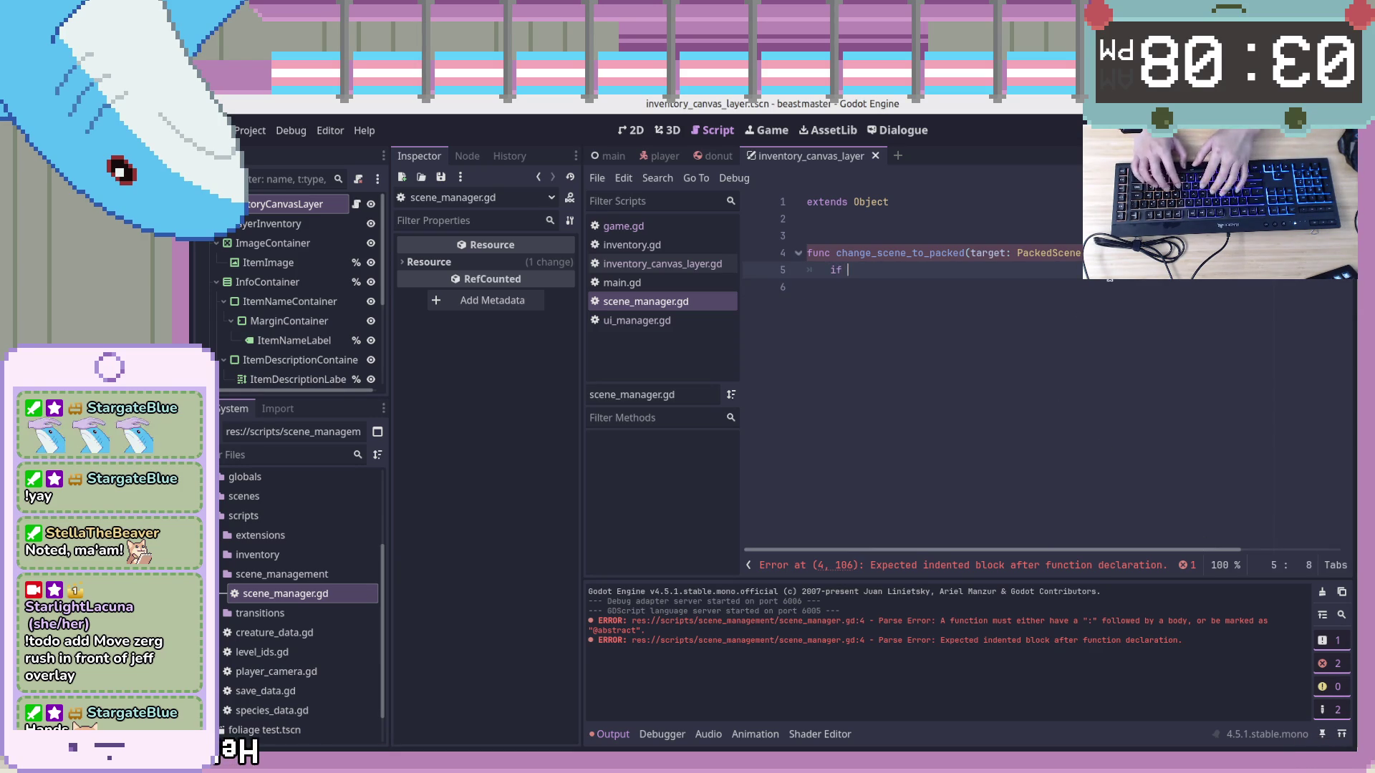
Replace the unfinished if on line 5 with var target_scene: PackedScene
key(BackSpace)
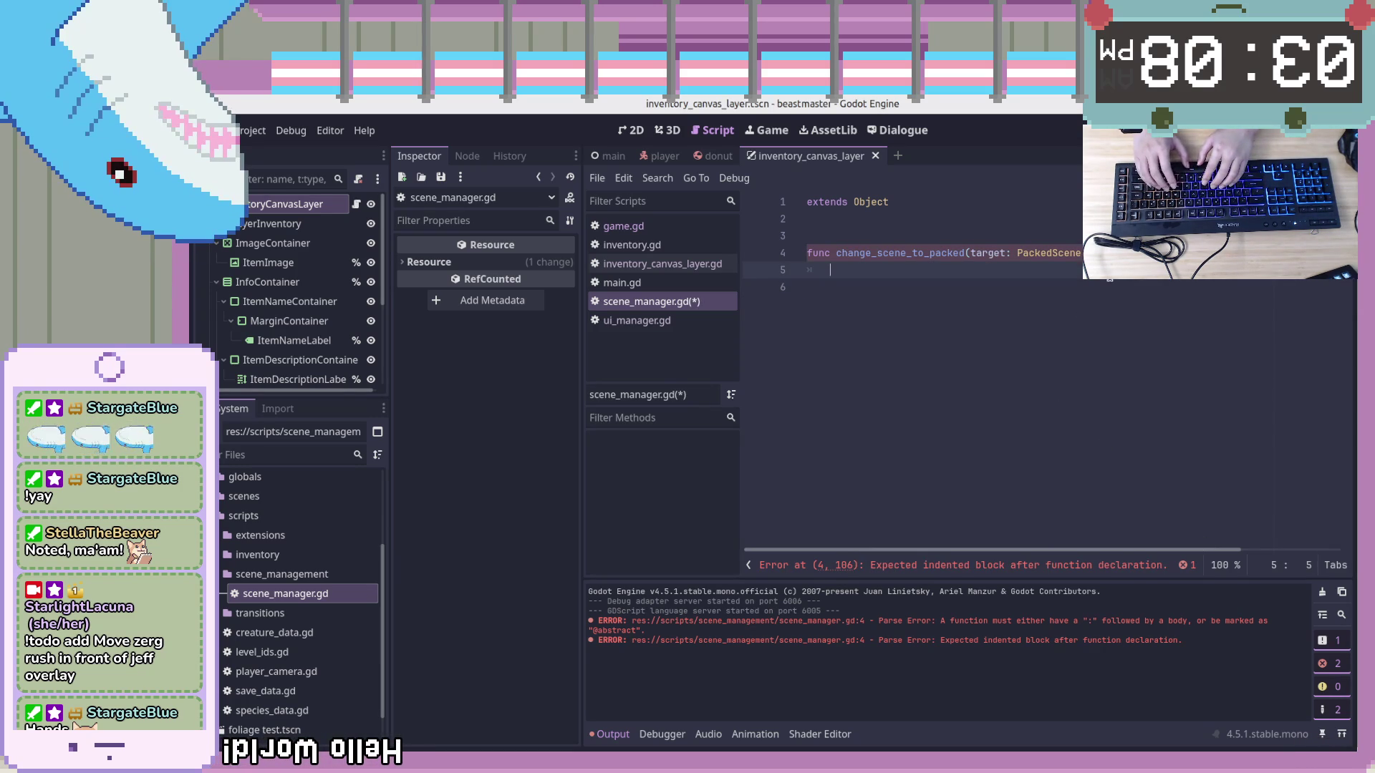
text(targ)
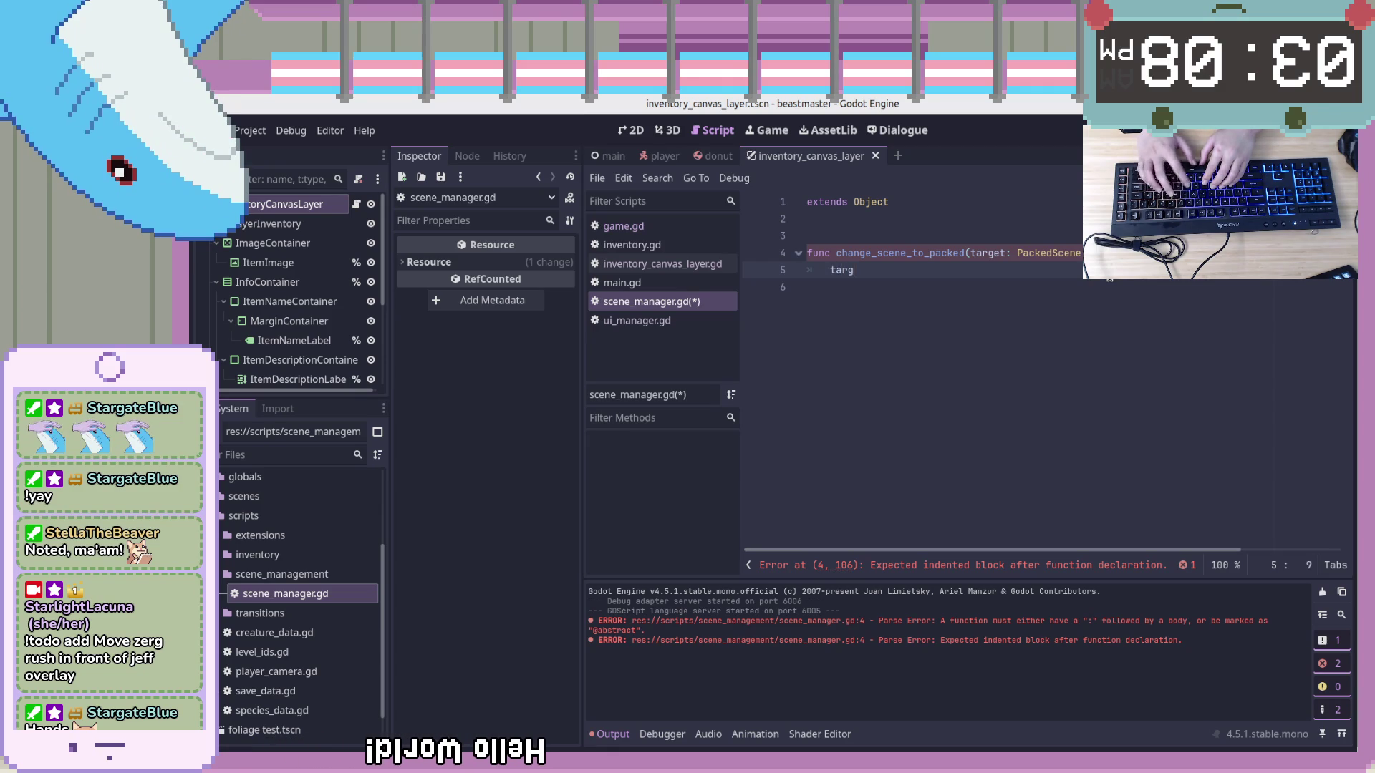
key(BackSpace)
key(BackSpace)
key(BackSpace)
text(var target_scene =)
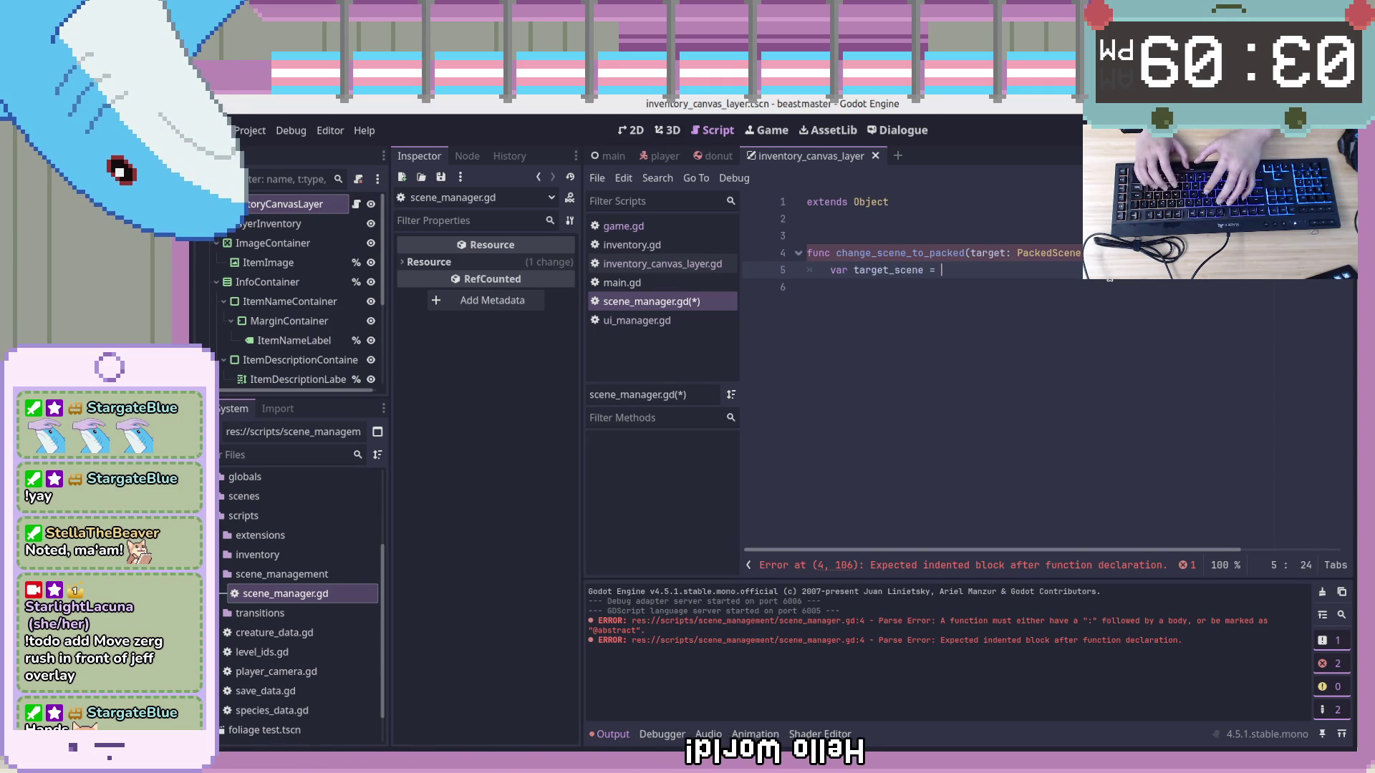
key(BackSpace)
text(: )
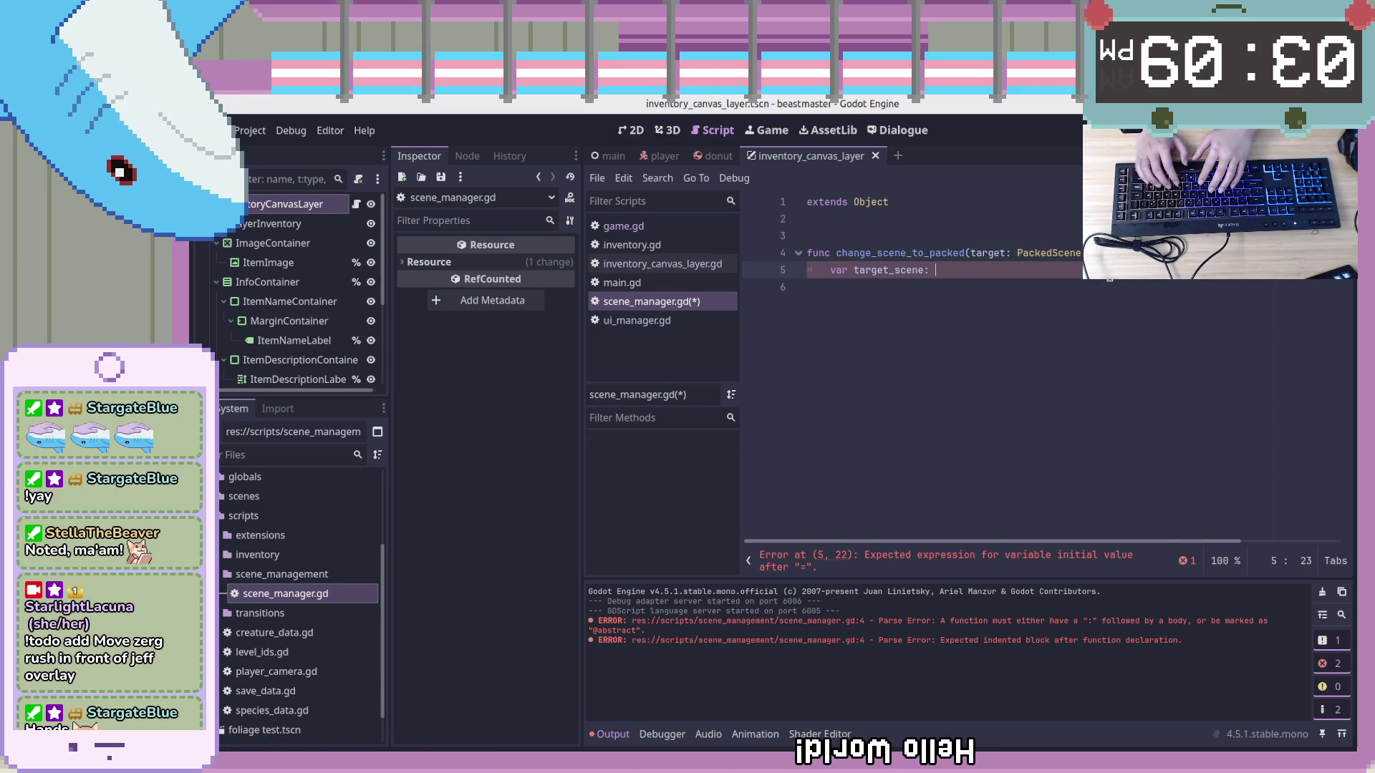
text(Packed)
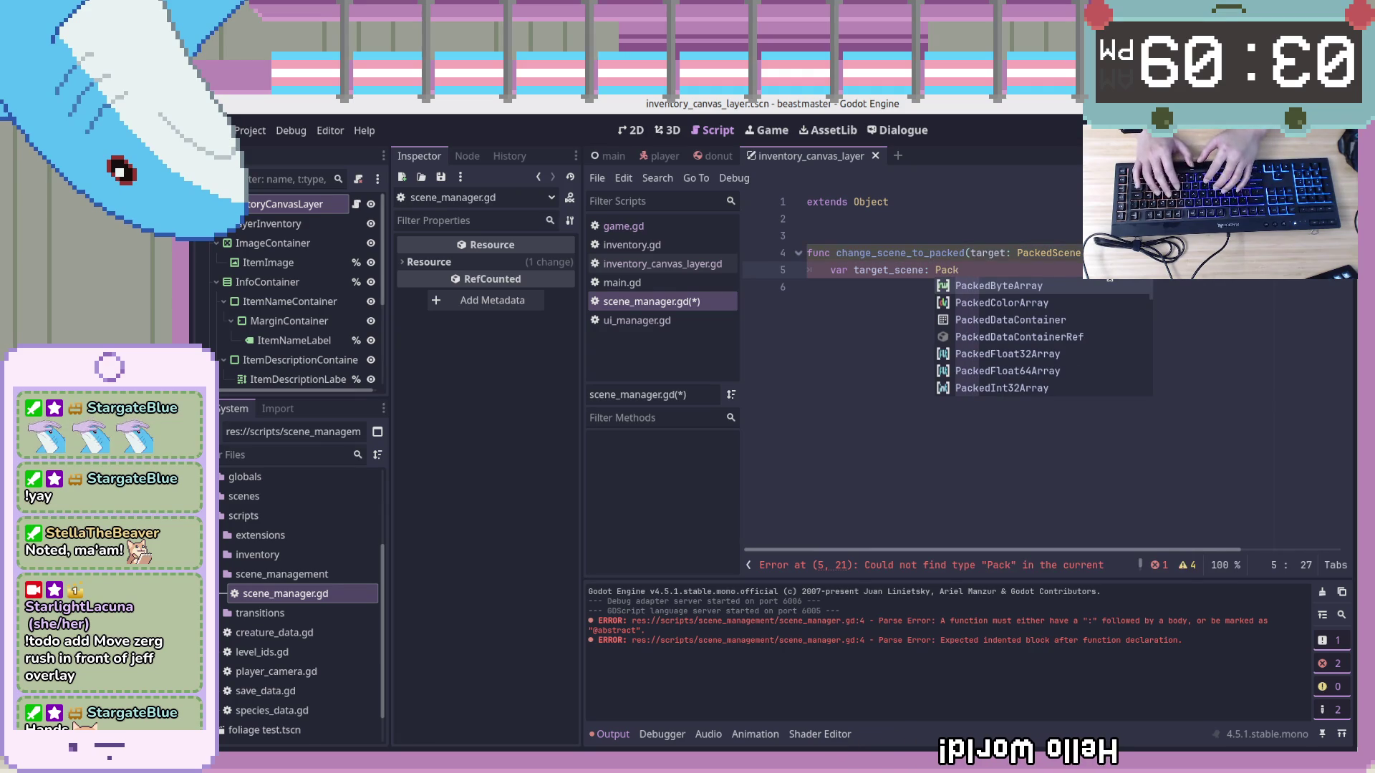
text(Scene)
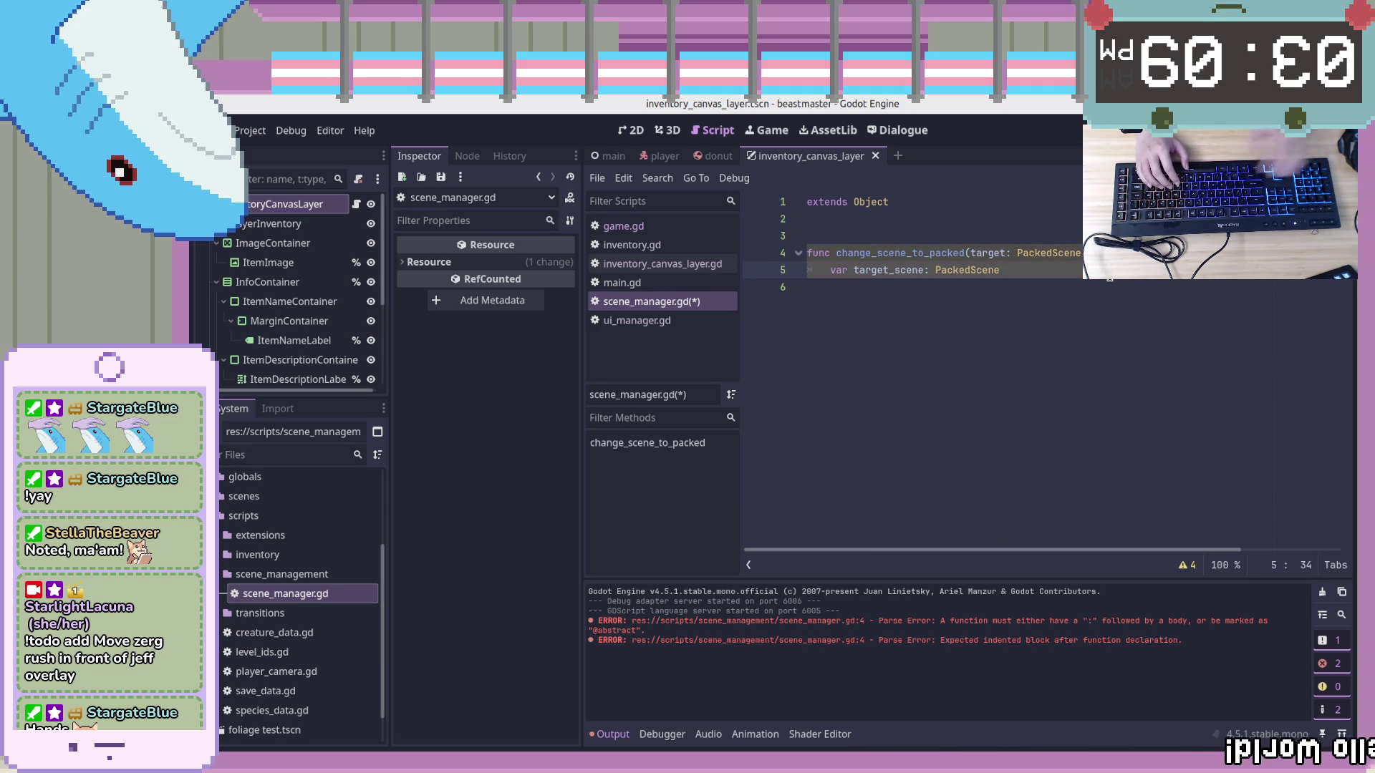
Review the function signature and return the caret to the end of line 5
drag(1022, 550, 1215, 490)
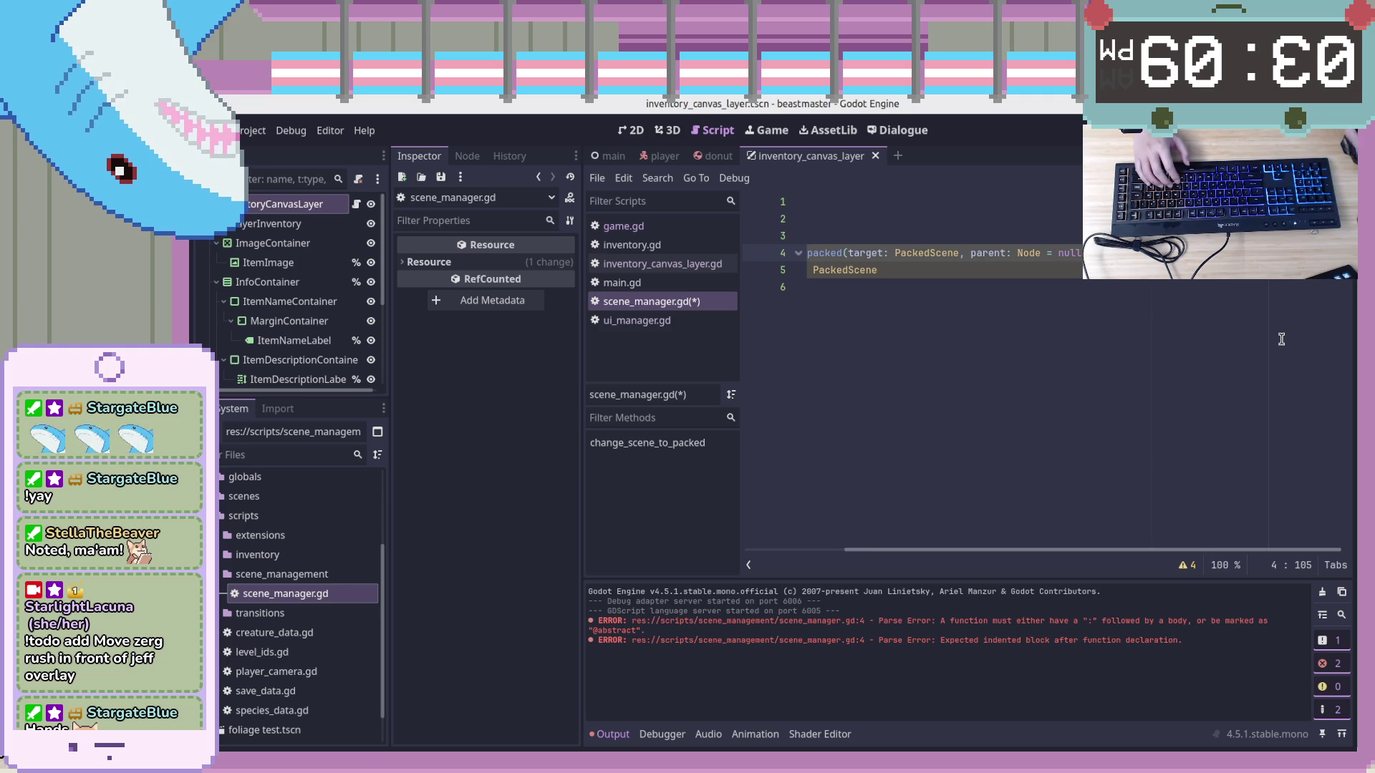
key(BackSpace)
key(BackSpace)
key(BackSpace)
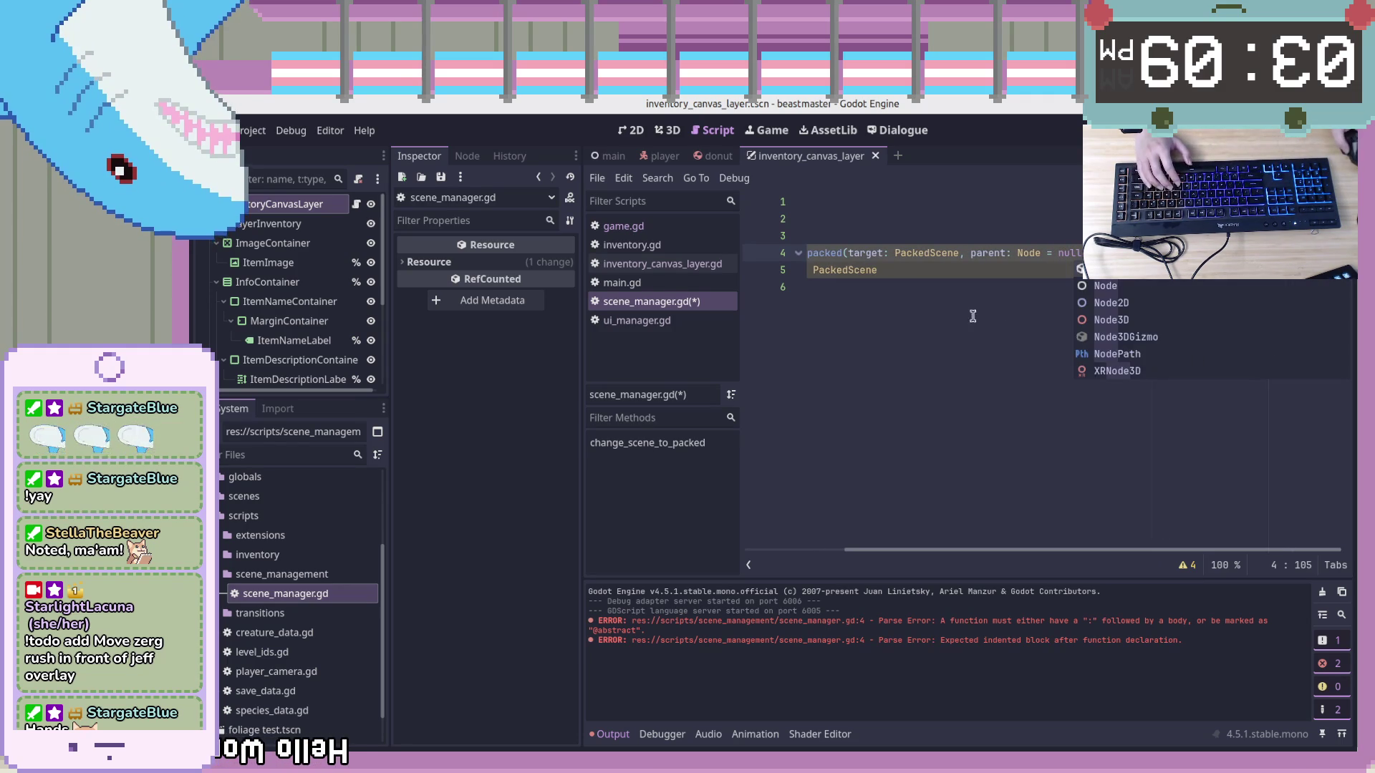
click(1034, 484)
click(1001, 272)
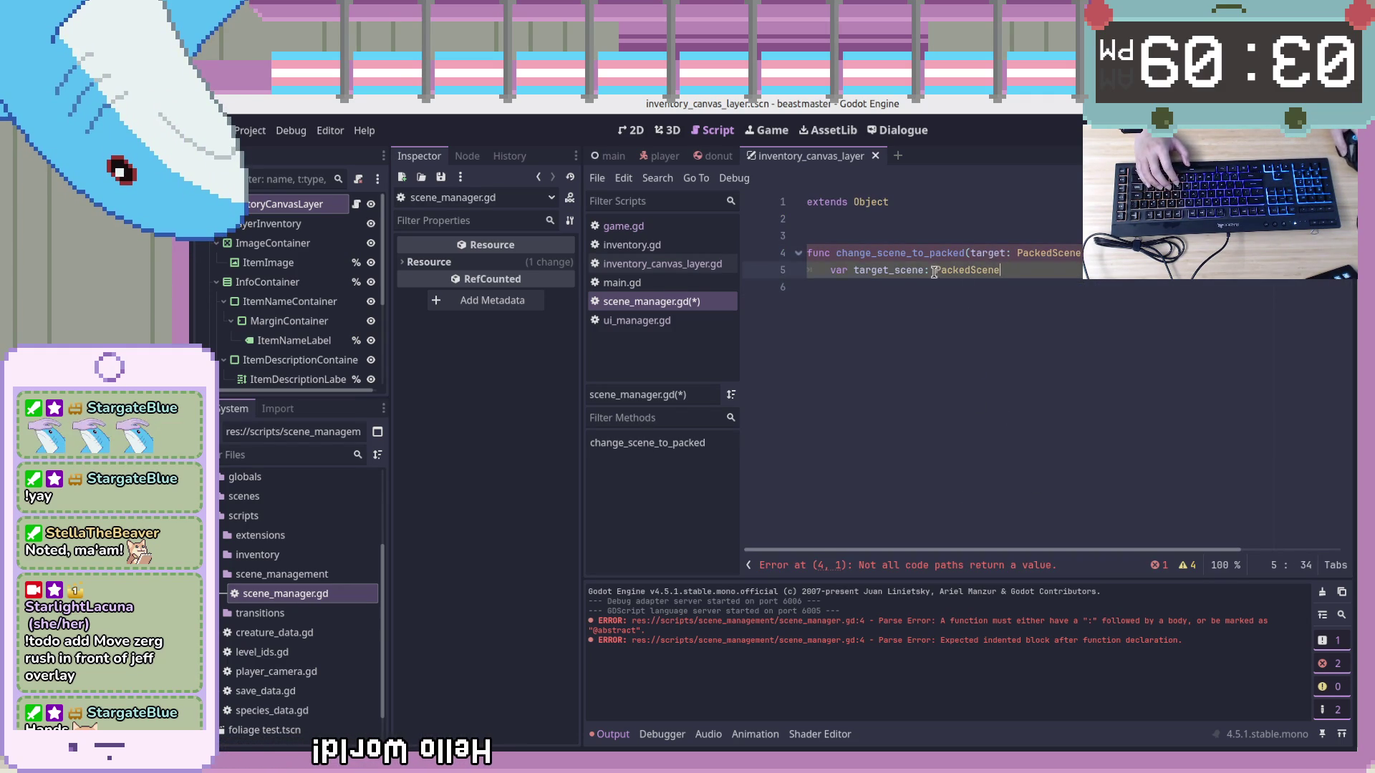
Rename target_scene to target_node and change its type to Node
drag(1001, 273, 938, 271)
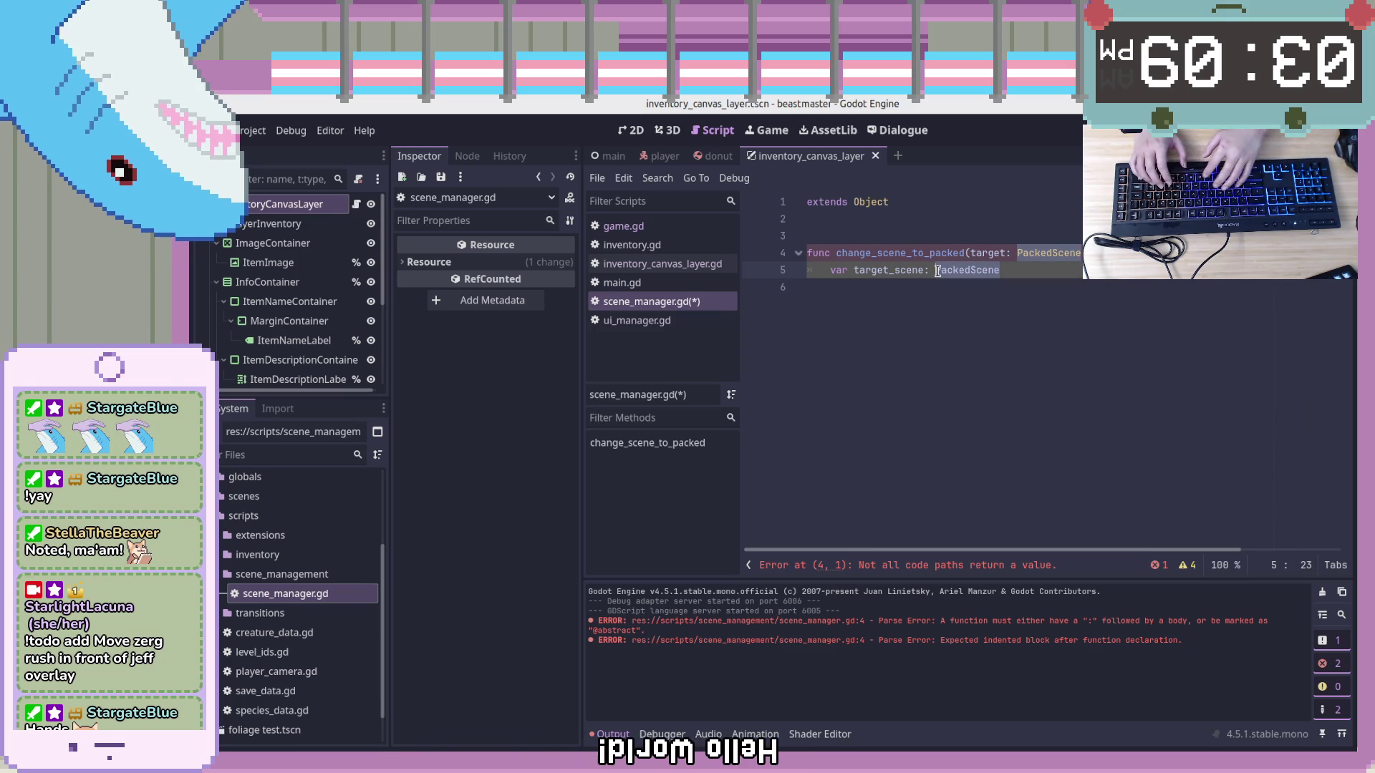
key(ctrl+Left)
key(ctrl+Left)
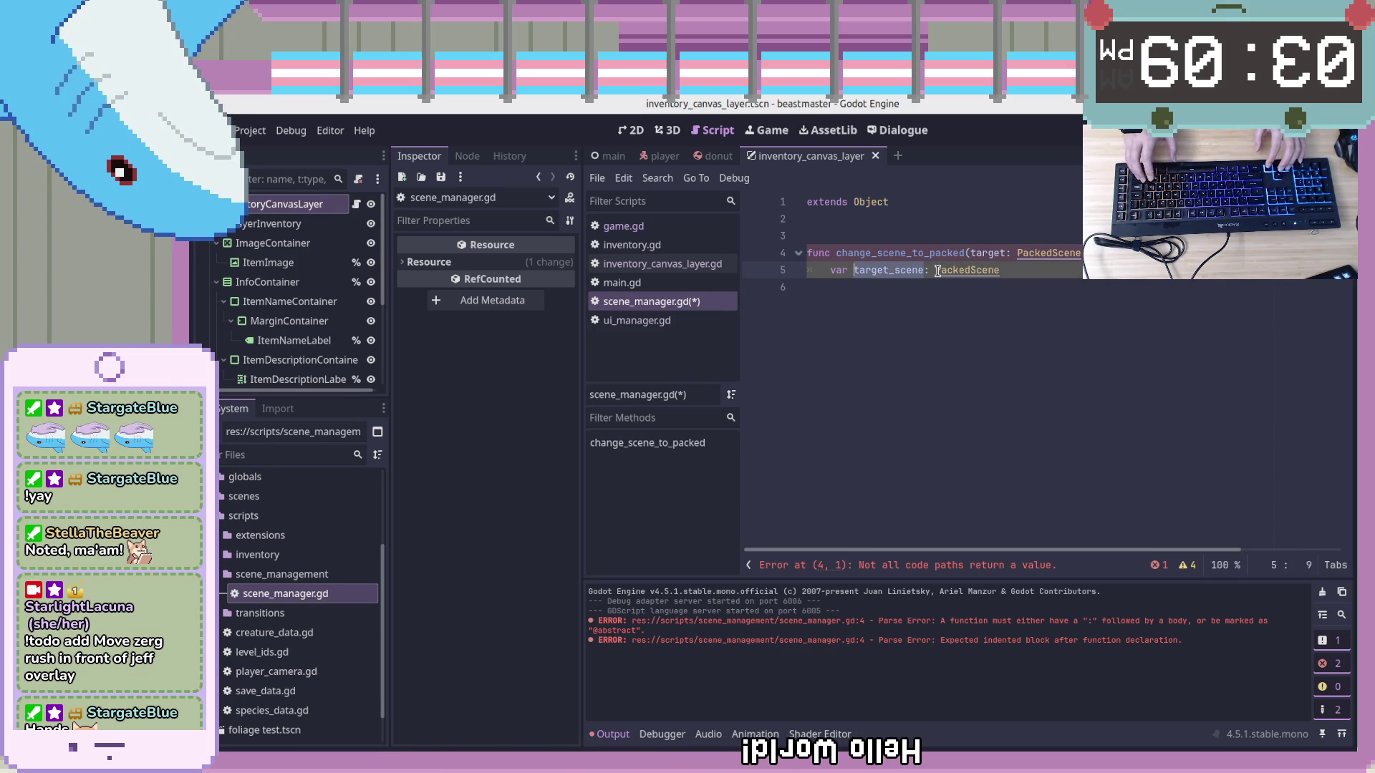
key(ctrl+Right)
key(shift+Left)
key(shift+Left)
key(shift+Left)
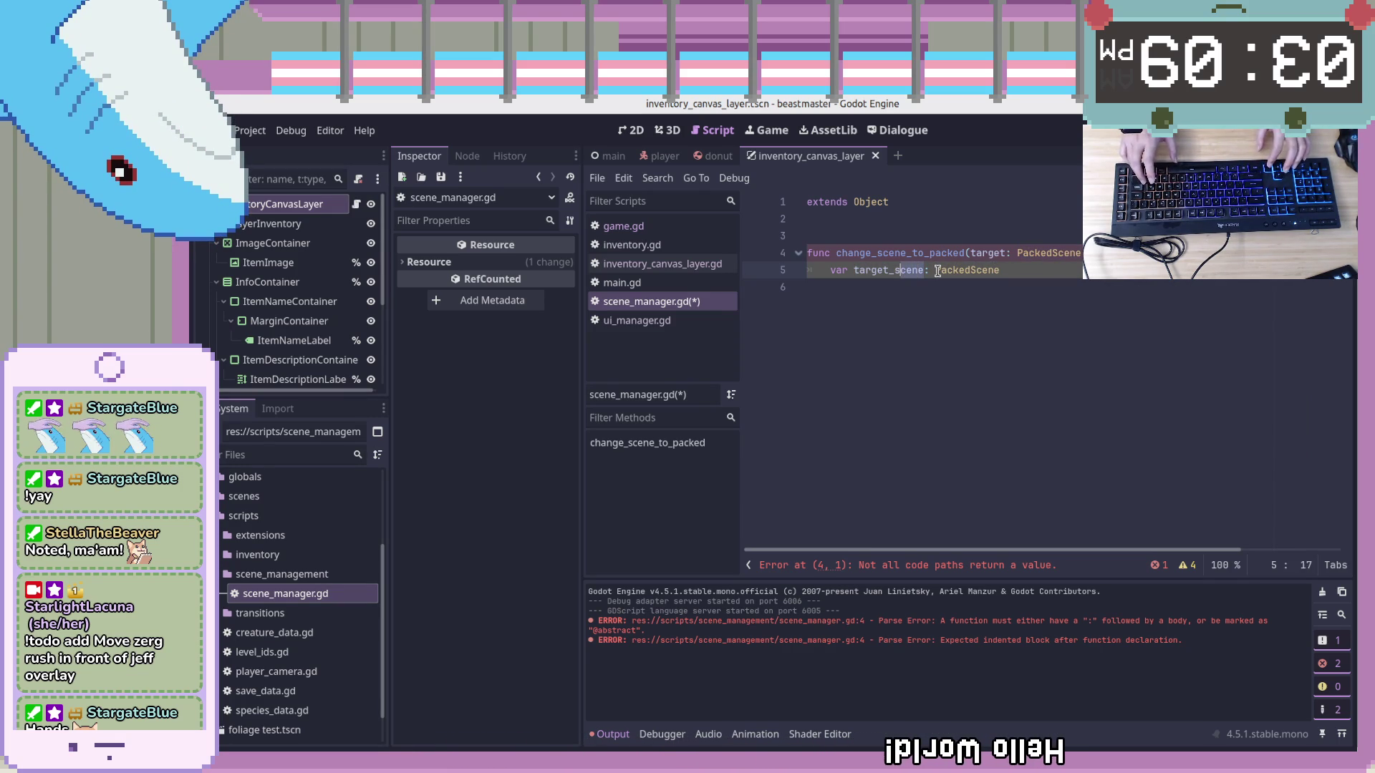
text(node)
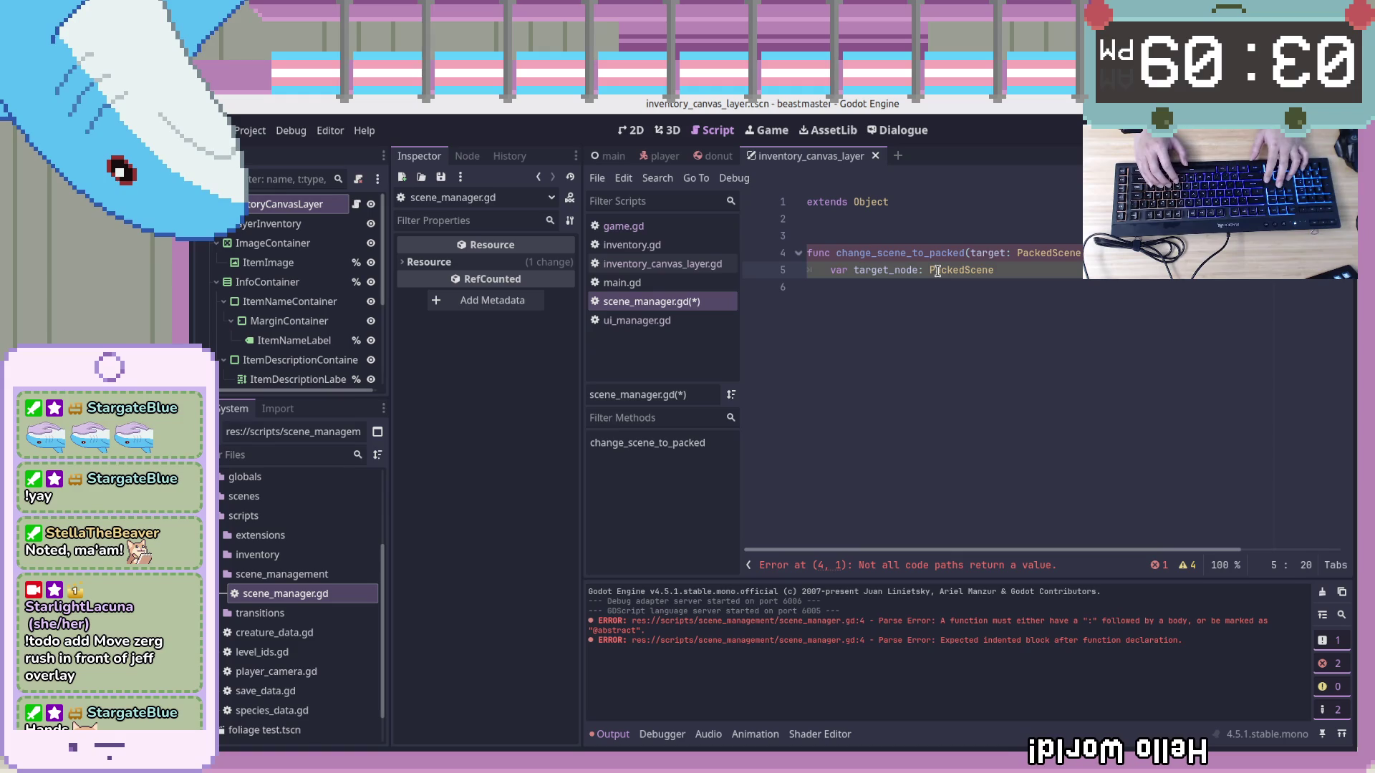
key(ctrl+shift+Left)
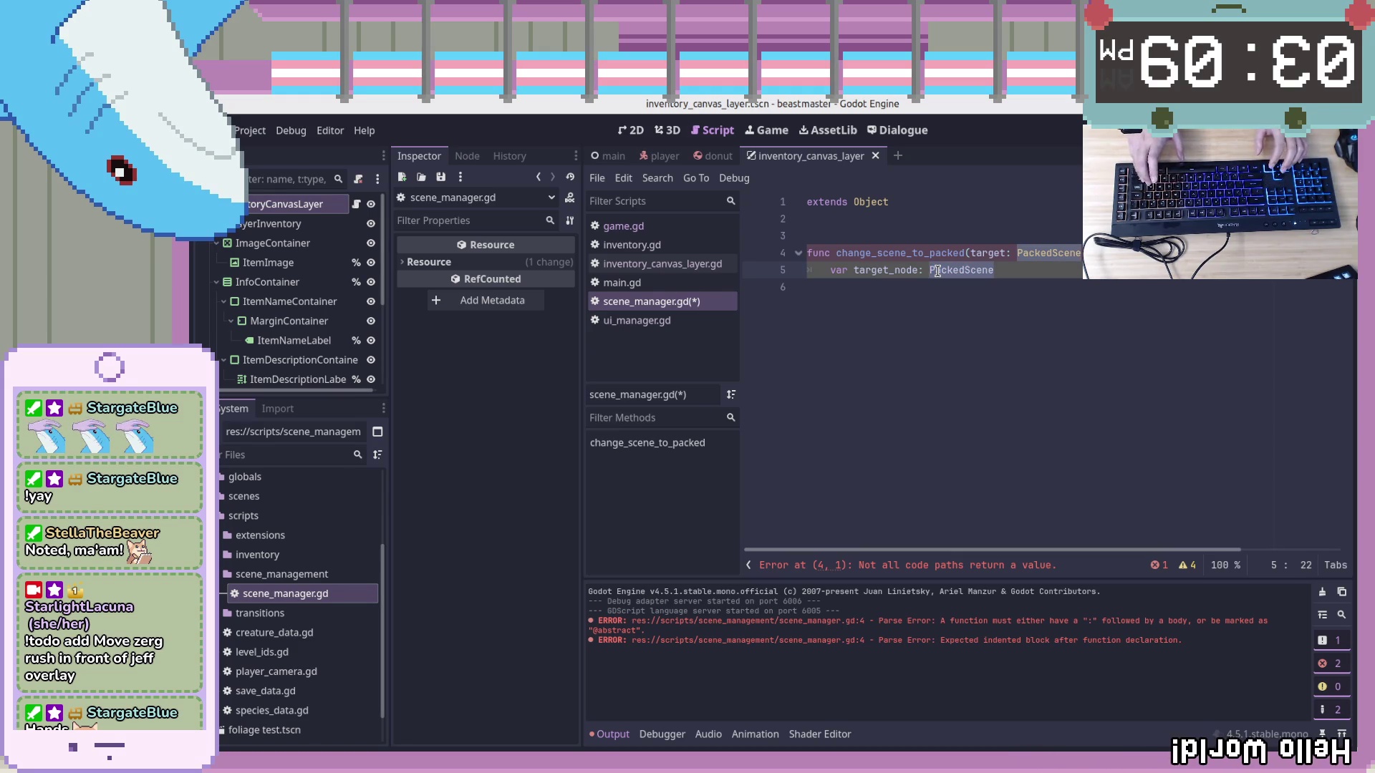
text(Node = )
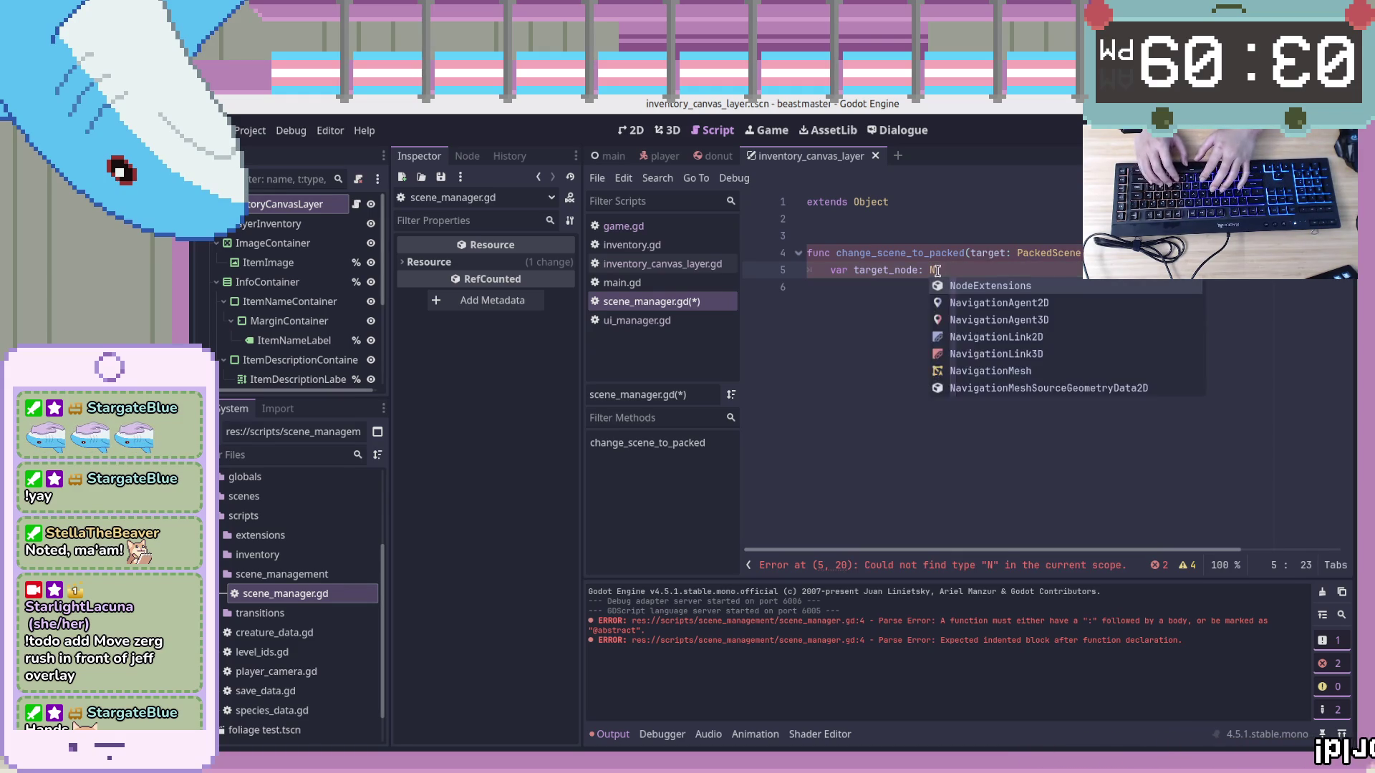
text(target.)
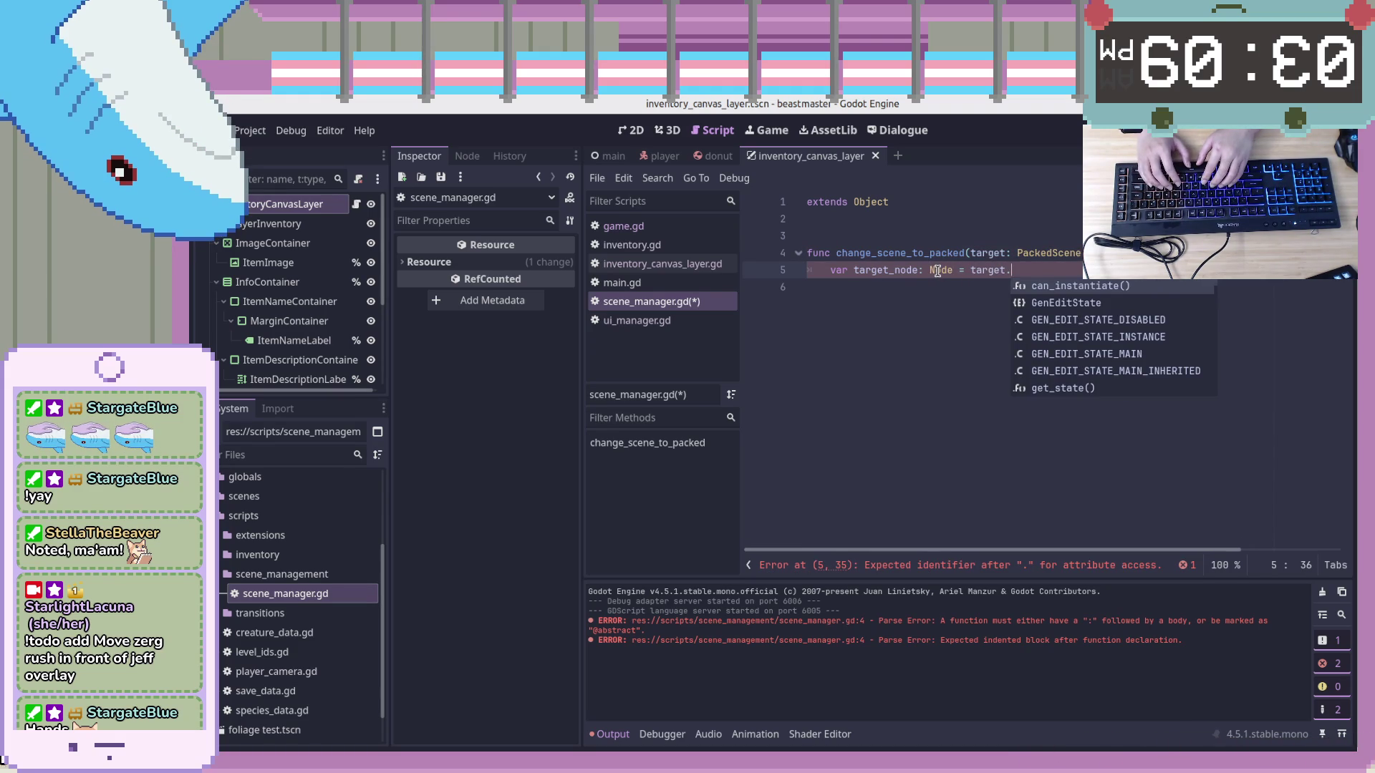
text(new)
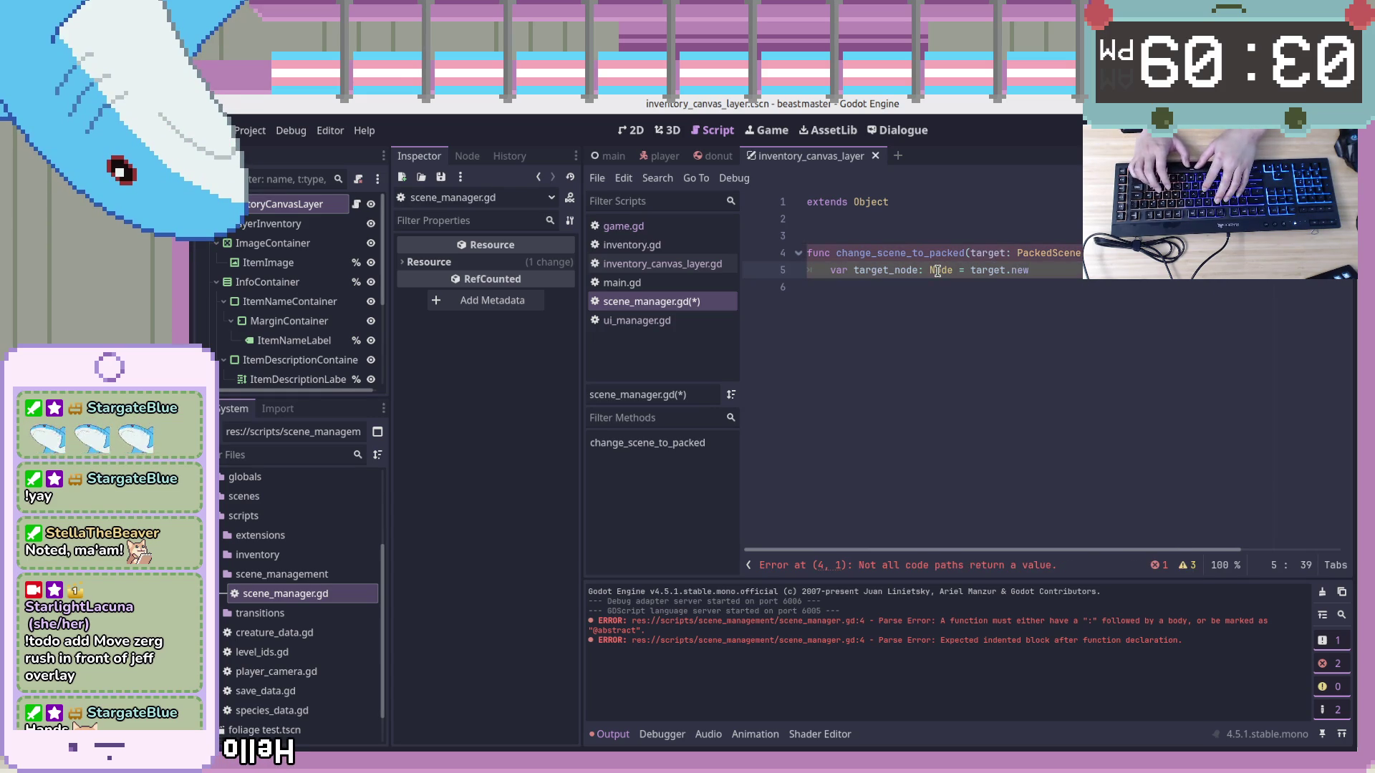
Assign target.instantiate( to target_node using the instantiate completion
key(BackSpace)
key(BackSpace)
key(BackSpace)
text(ins)
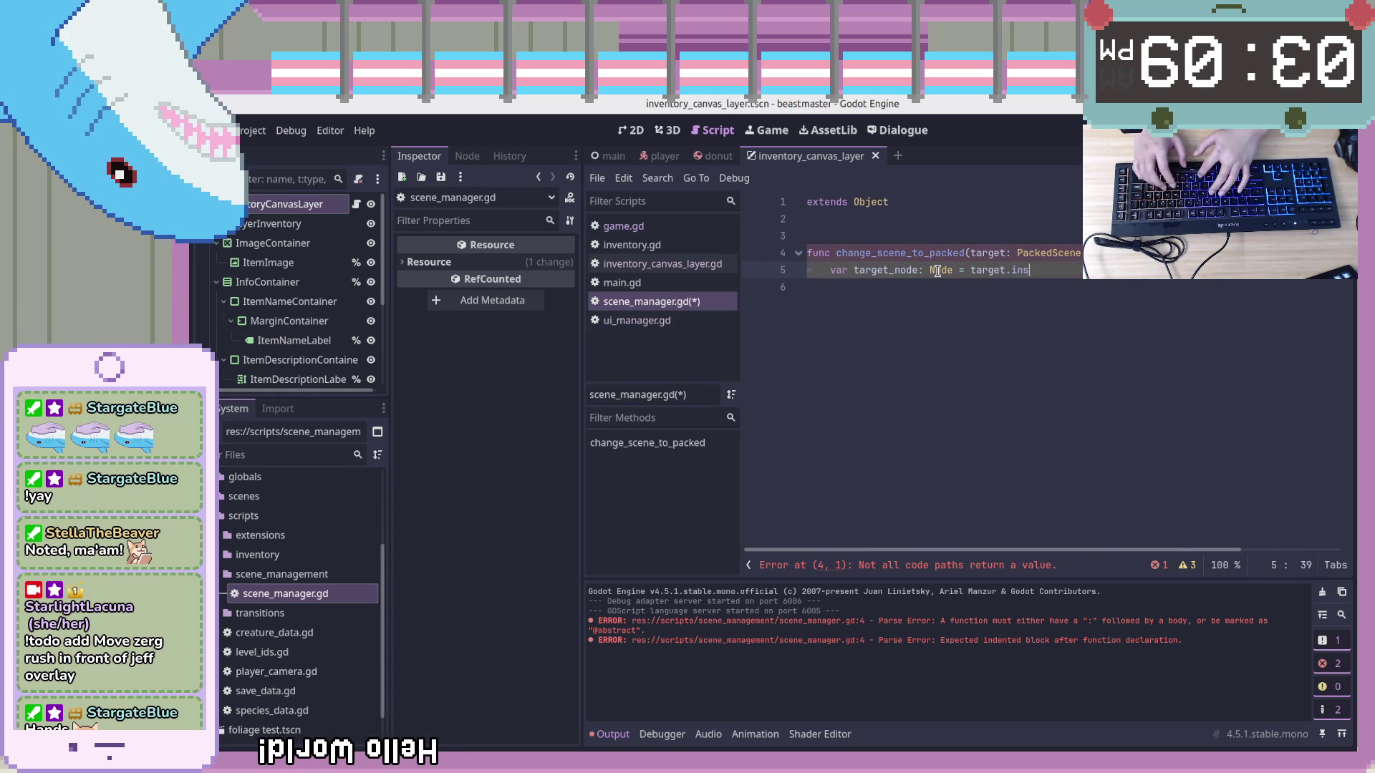
text(tantiat)
key(Return)
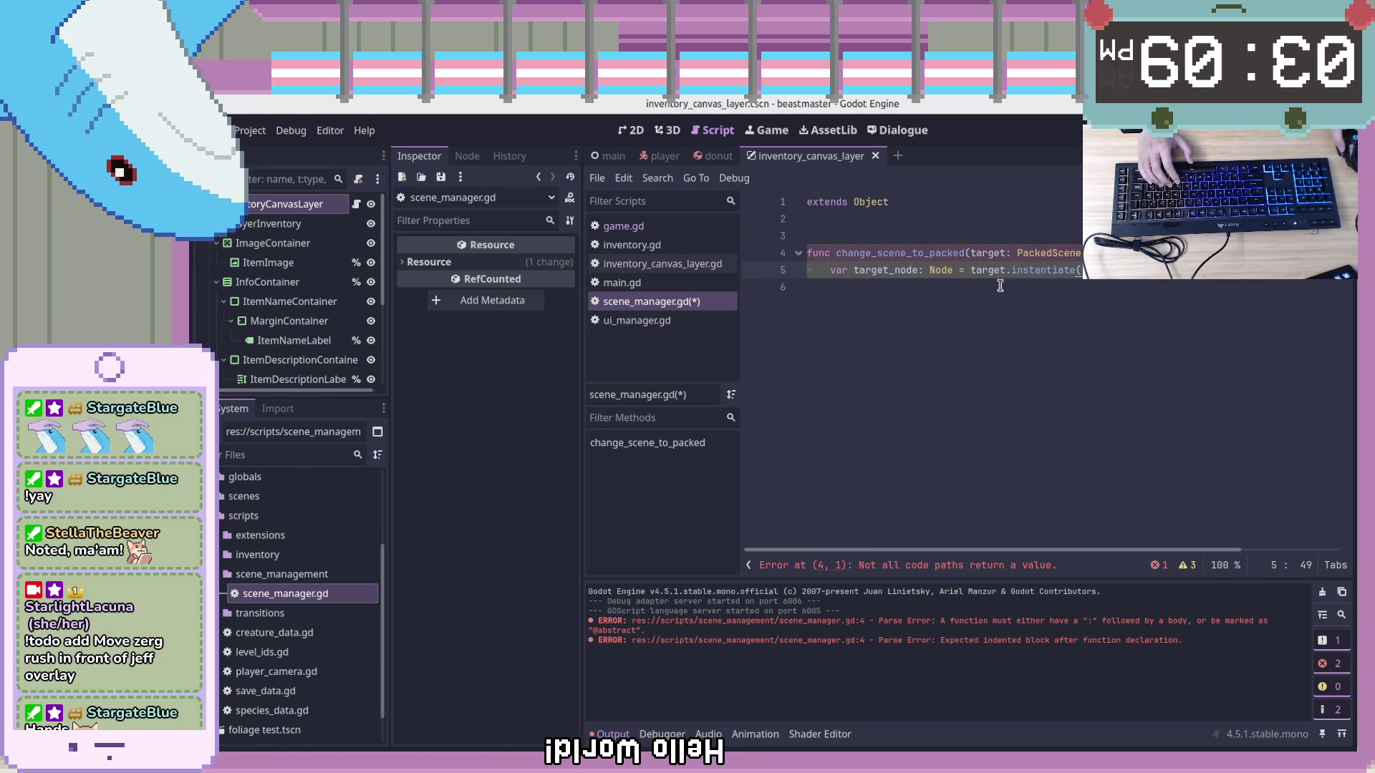
key(Down)
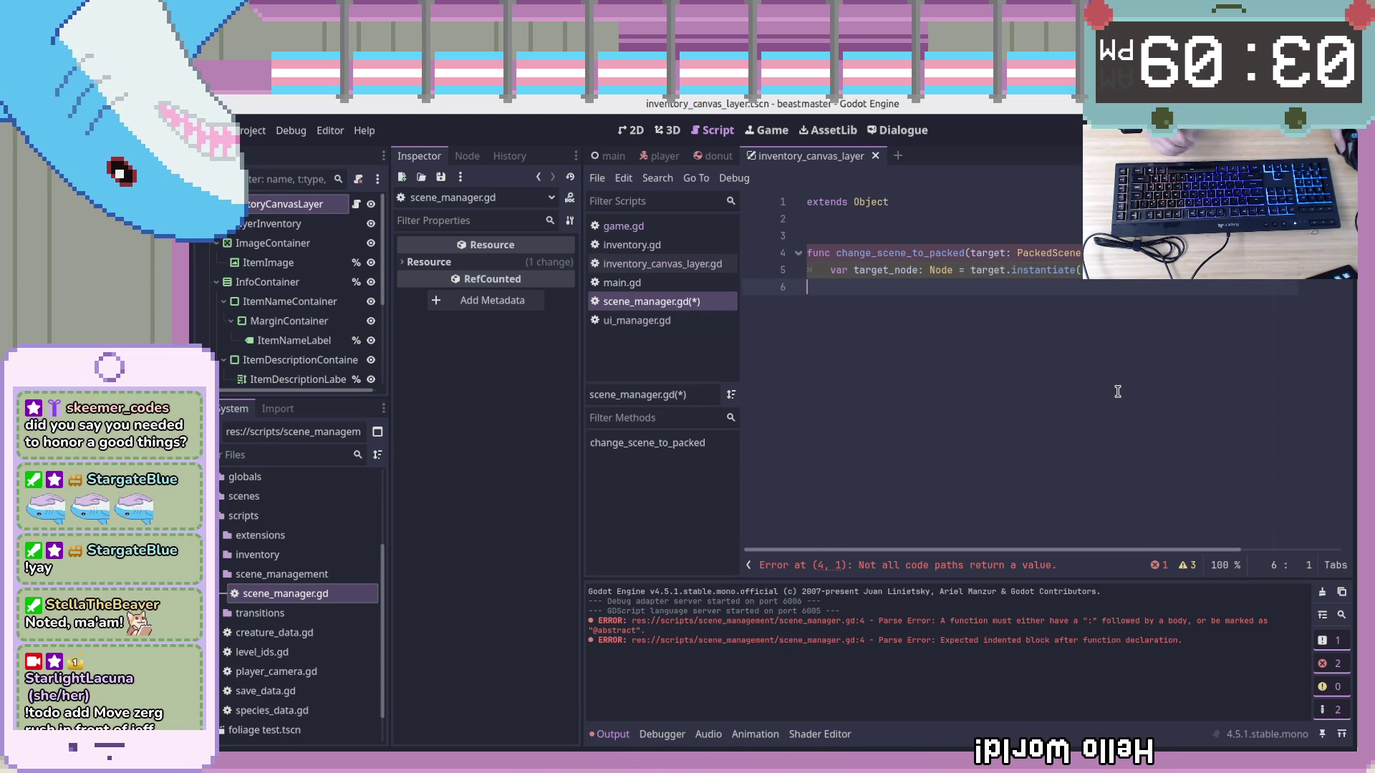
key(Up)
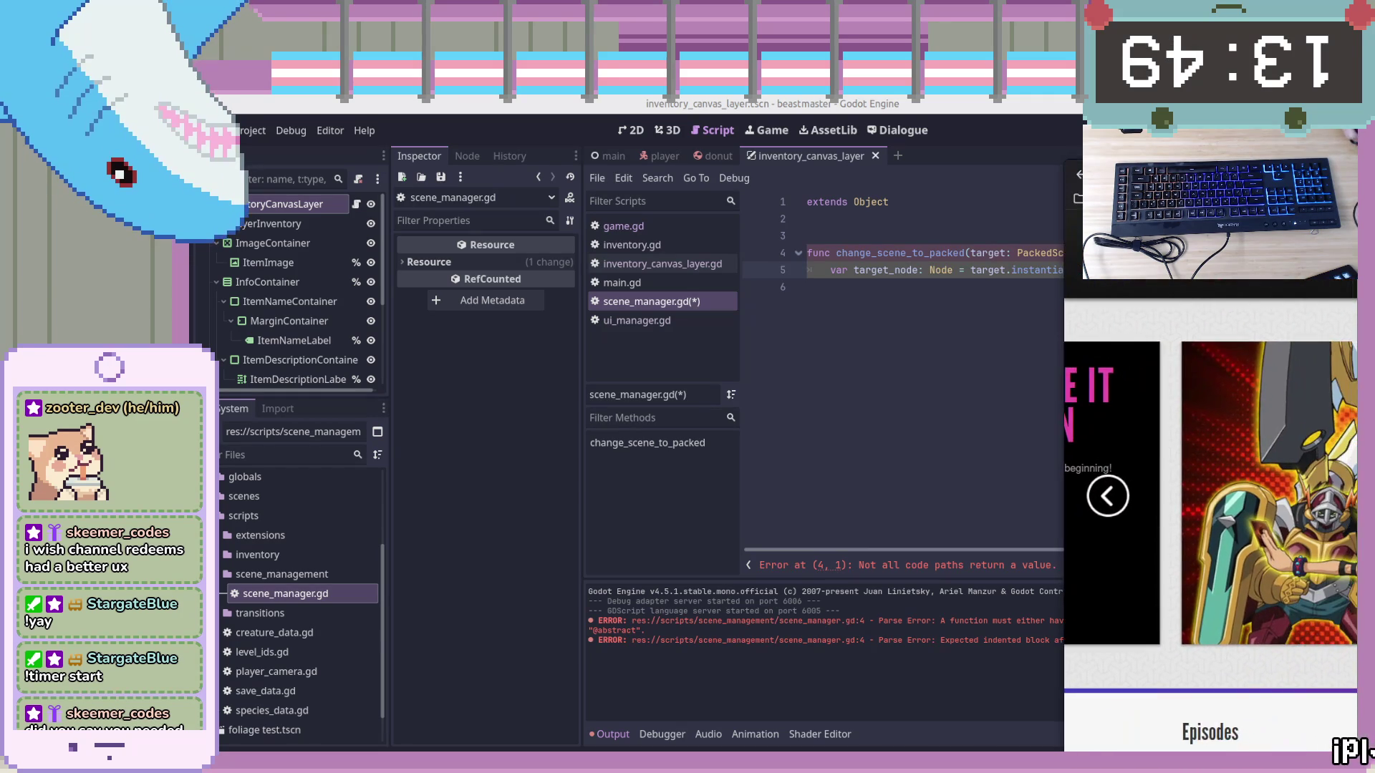
Move the Firefox window over Godot, scroll to Episodes, and open the Yu-Gi-Oh! season list
mouse_move(1340, 157)
mouse_down()
mouse_move(1200, 132)
mouse_move(1046, 131)
mouse_up()
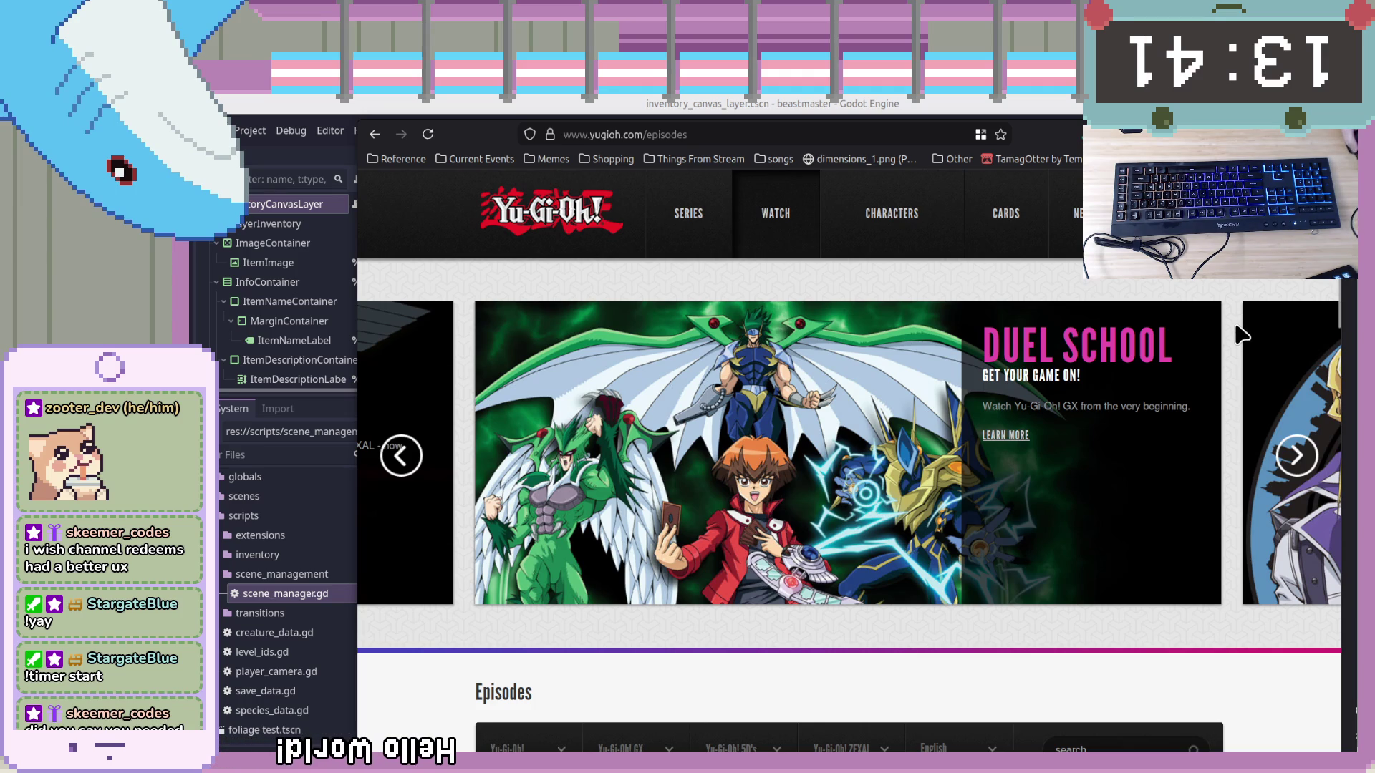
scroll(1243, 334, down, 5)
scroll(1241, 332, up, 5)
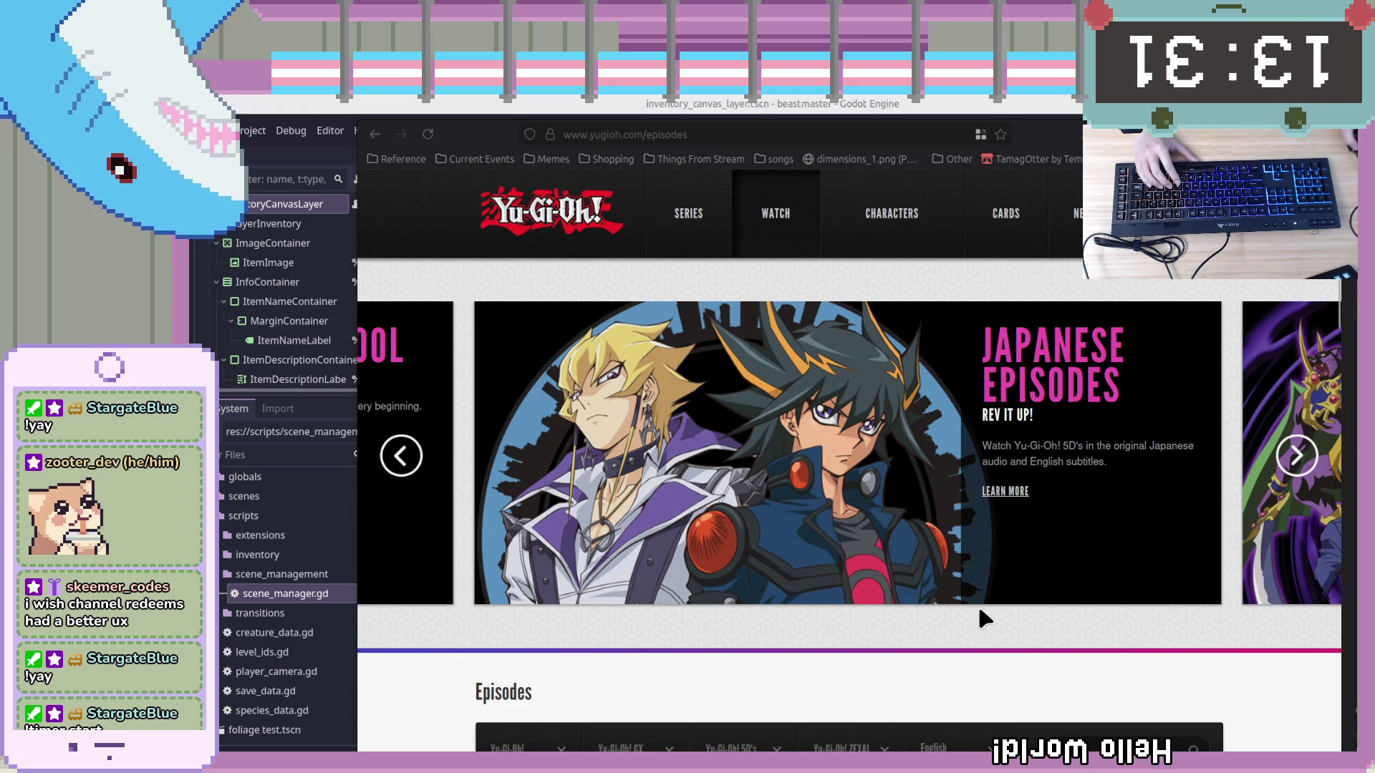
scroll(985, 617, down, 3)
click(565, 557)
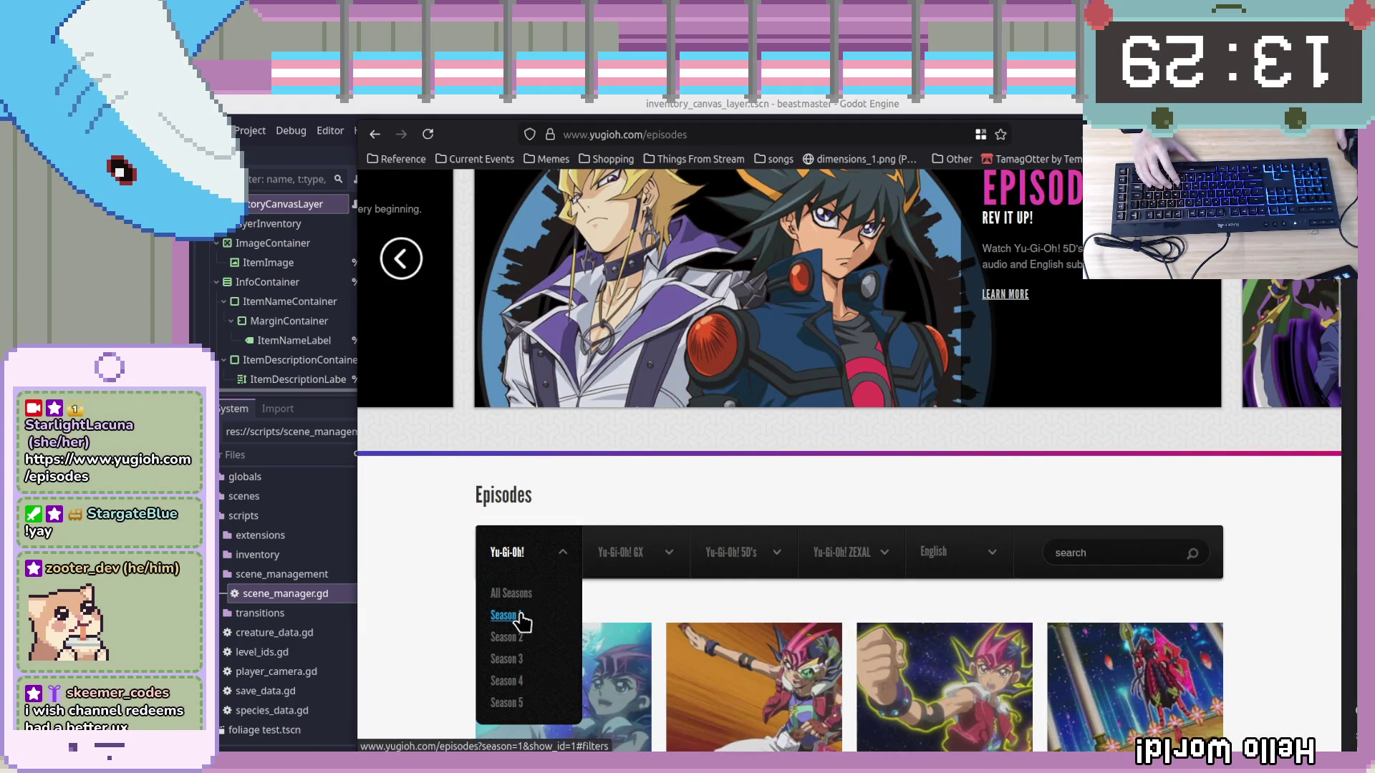
Choose Season 1 from the season list and scroll through its episodes
click(518, 616)
scroll(1156, 542, down, 3)
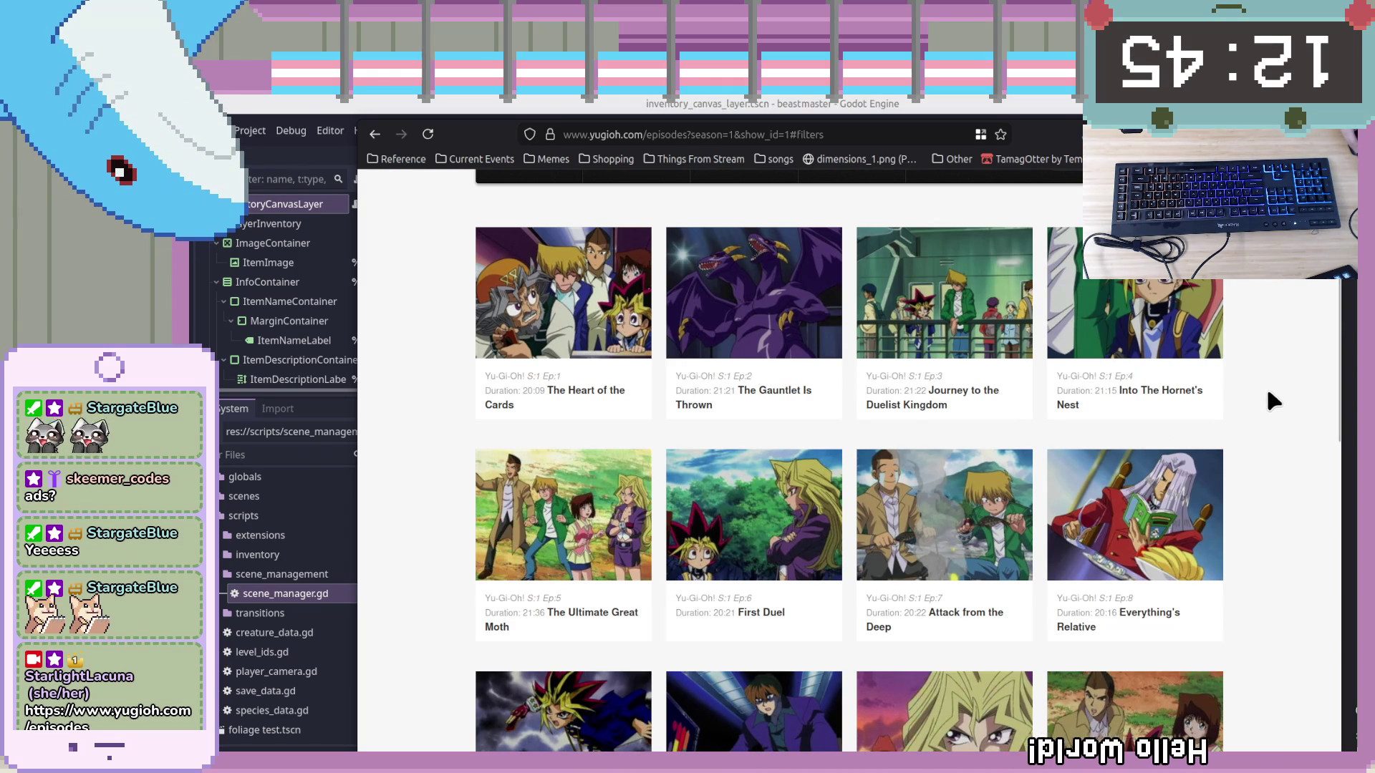
scroll(1269, 398, down, 4)
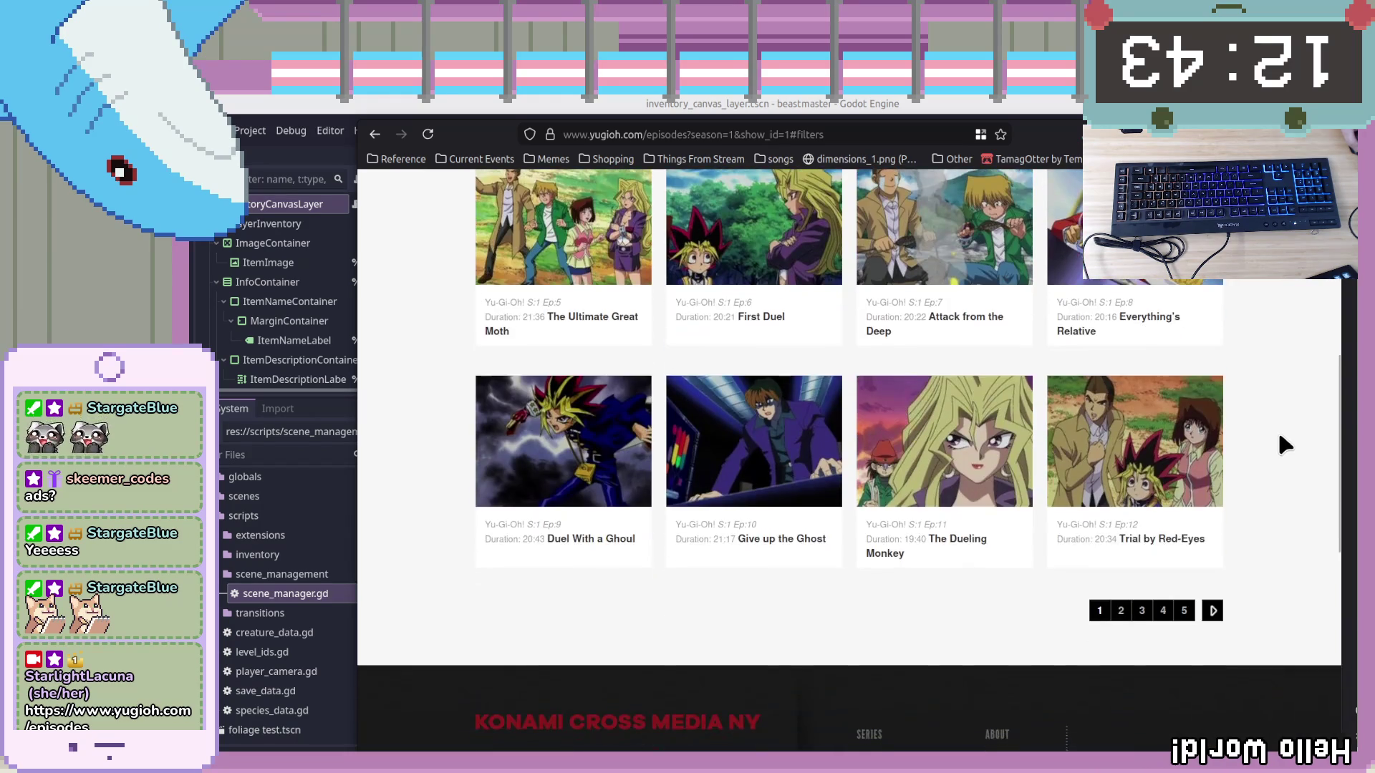
scroll(1279, 437, up, 4)
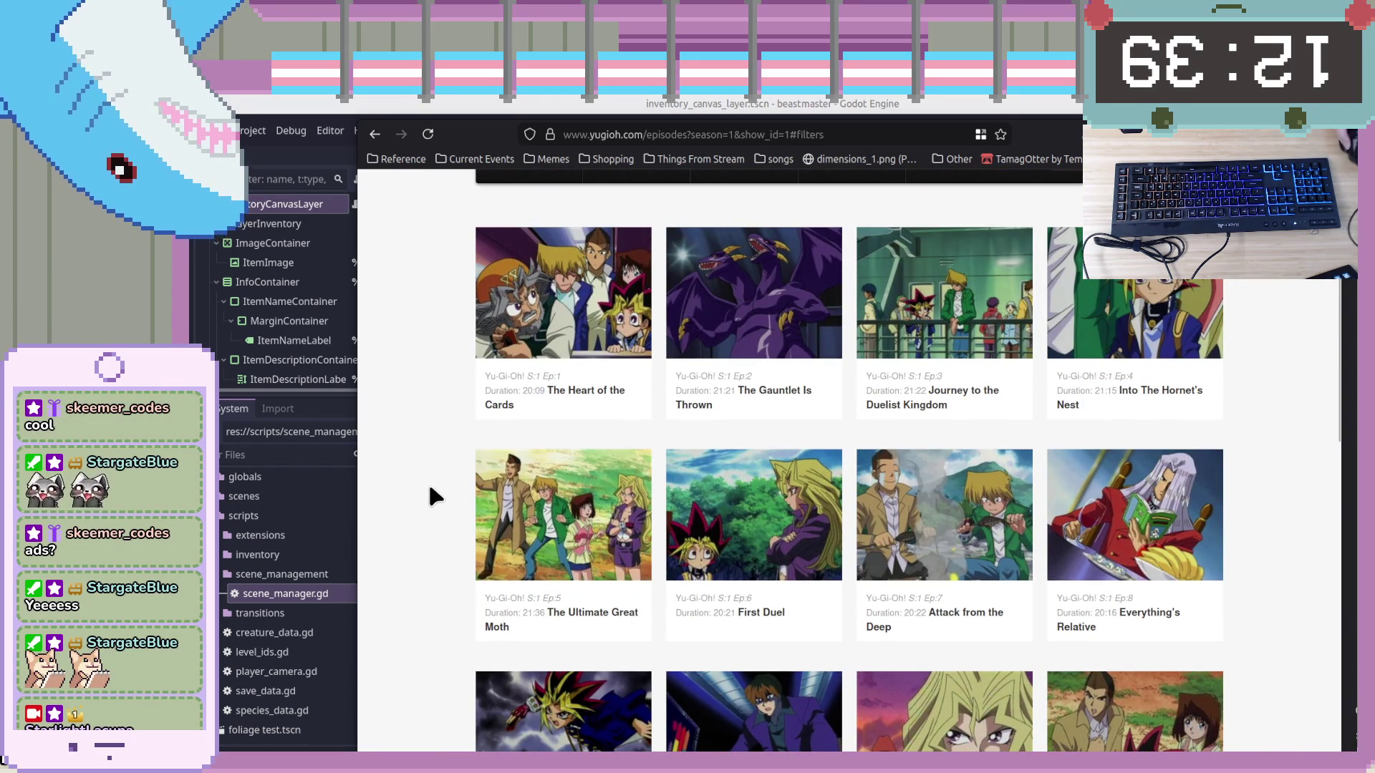
scroll(416, 478, down, 4)
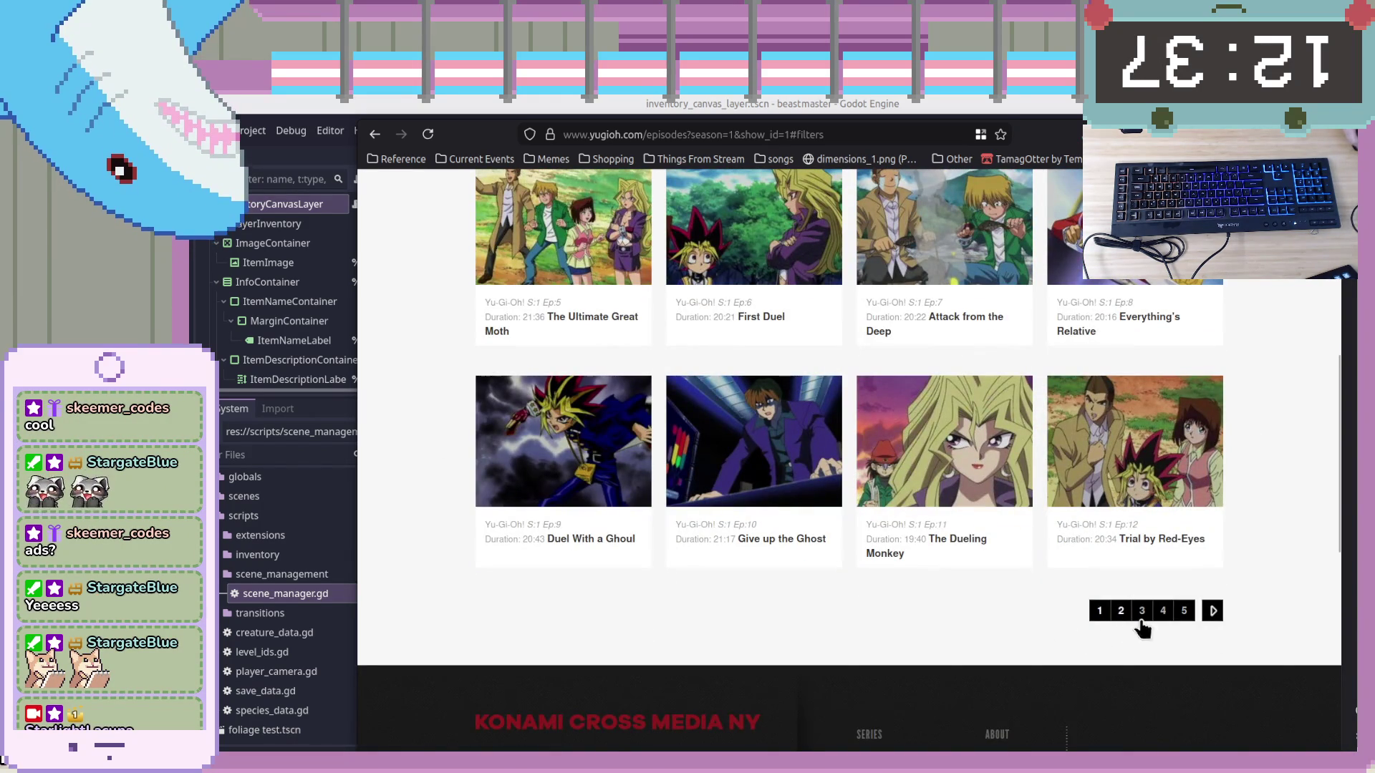
Jump to the last page, then to page 4 (episodes 37–48), and minimize the browser
click(1185, 612)
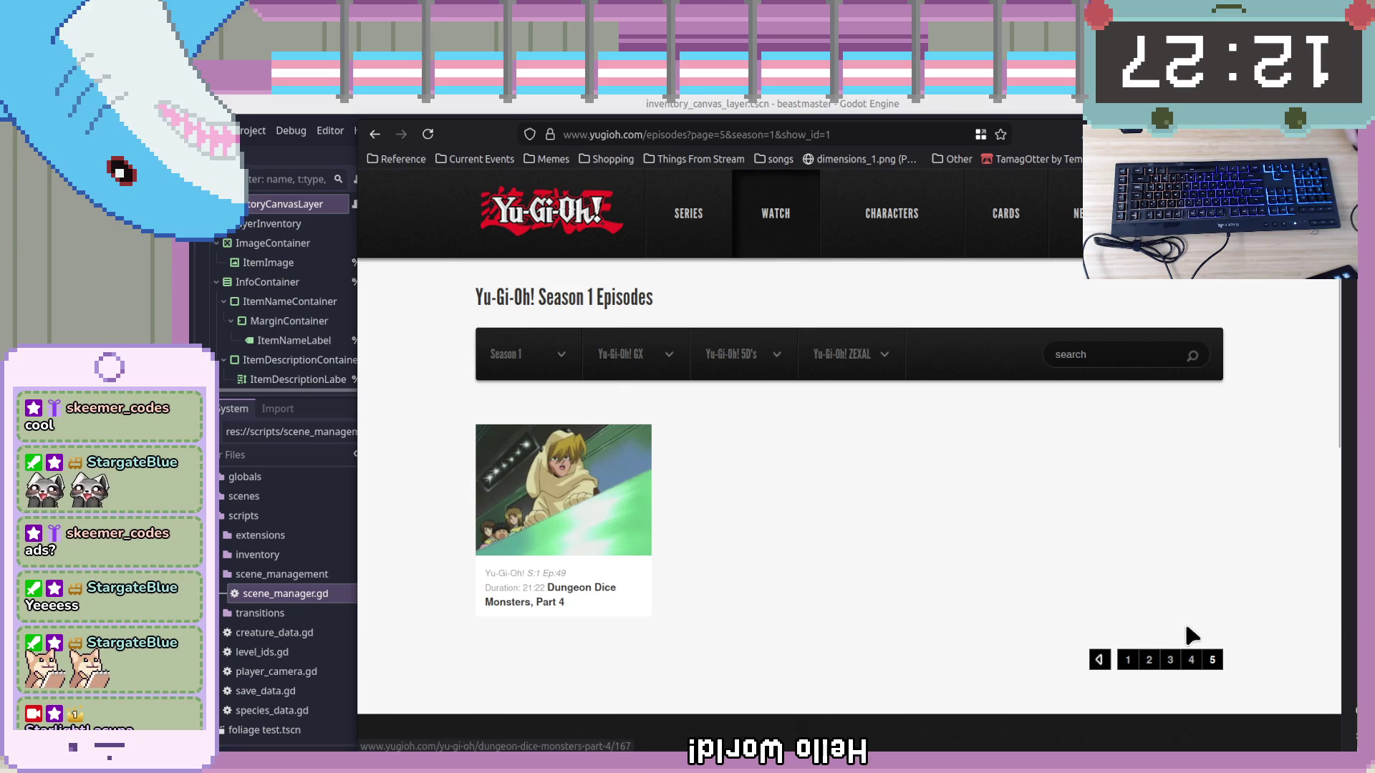
click(1191, 660)
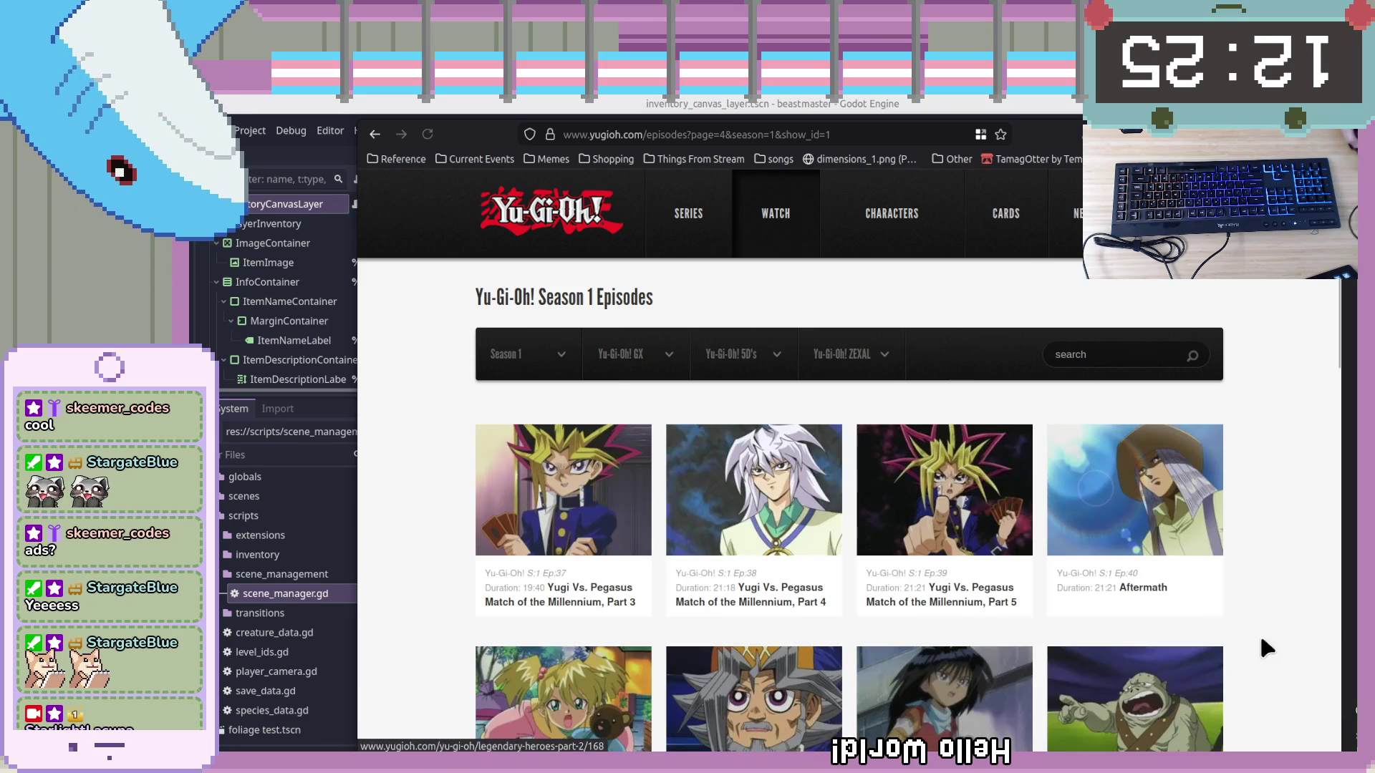
scroll(1304, 617, down, 4)
scroll(1307, 621, down, 3)
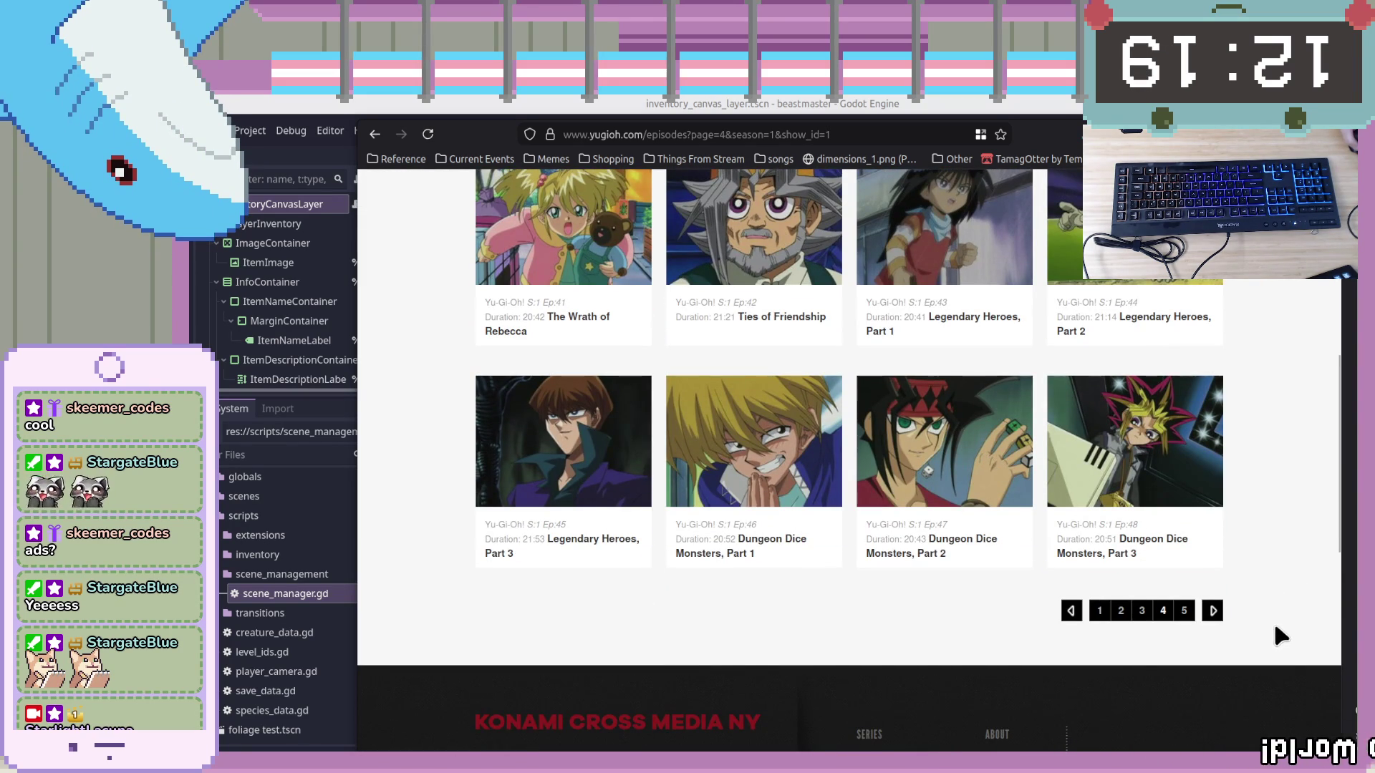
scroll(1293, 623, up, 1)
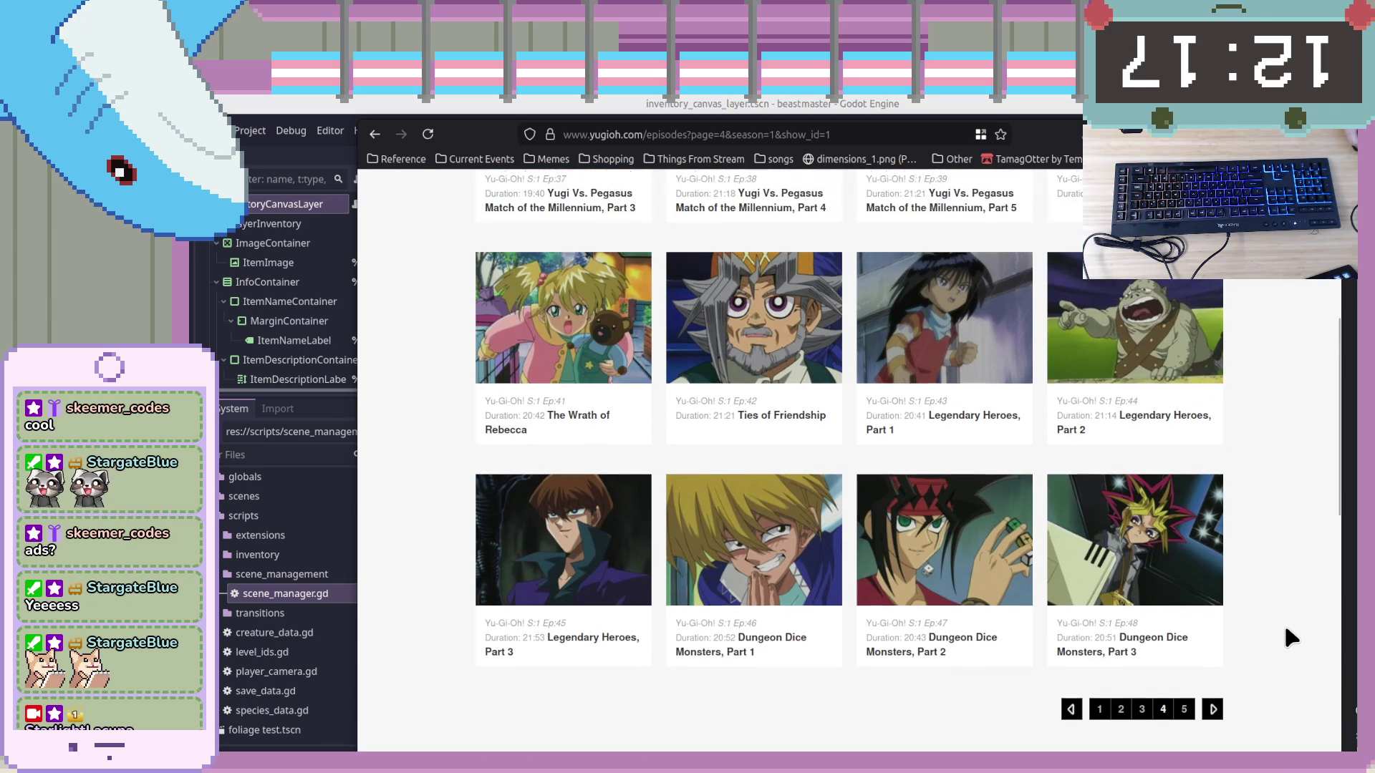
scroll(1296, 634, up, 3)
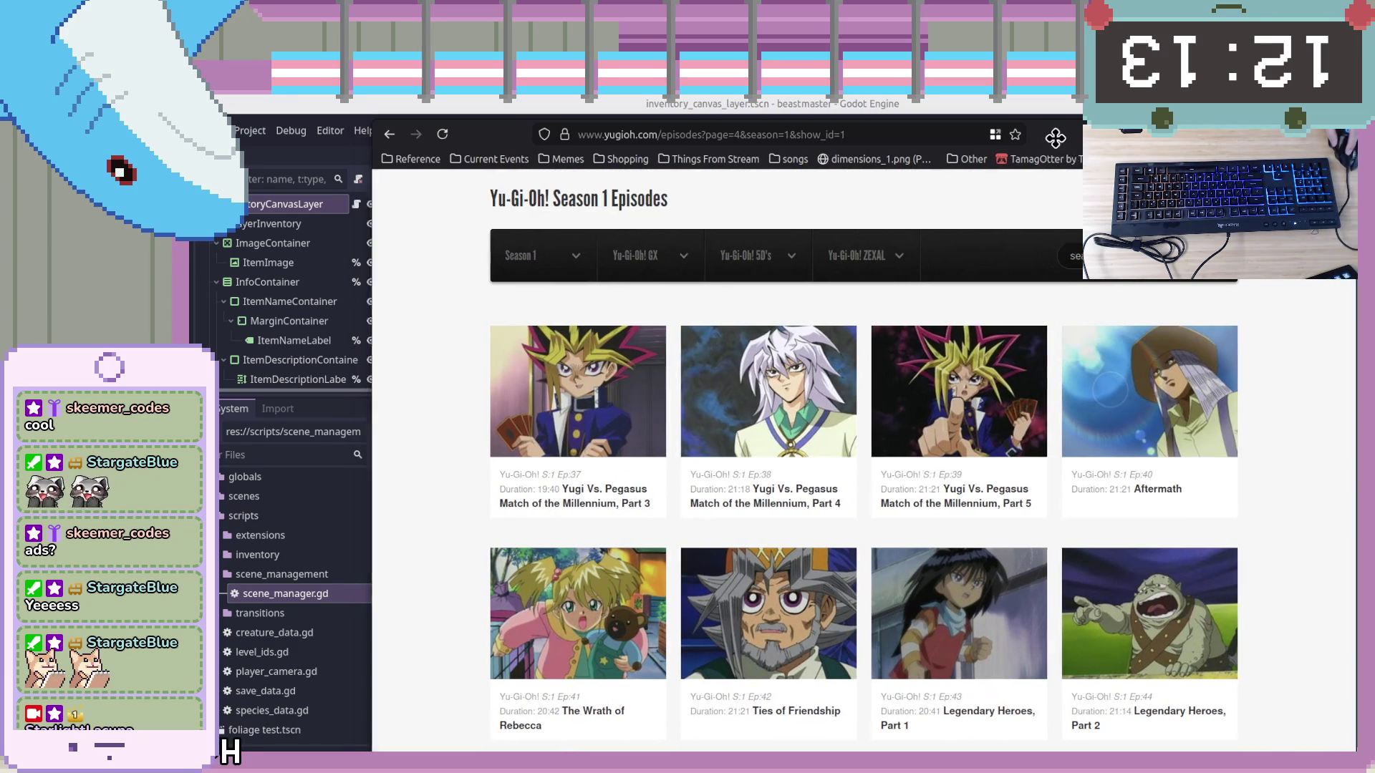
click(1044, 138)
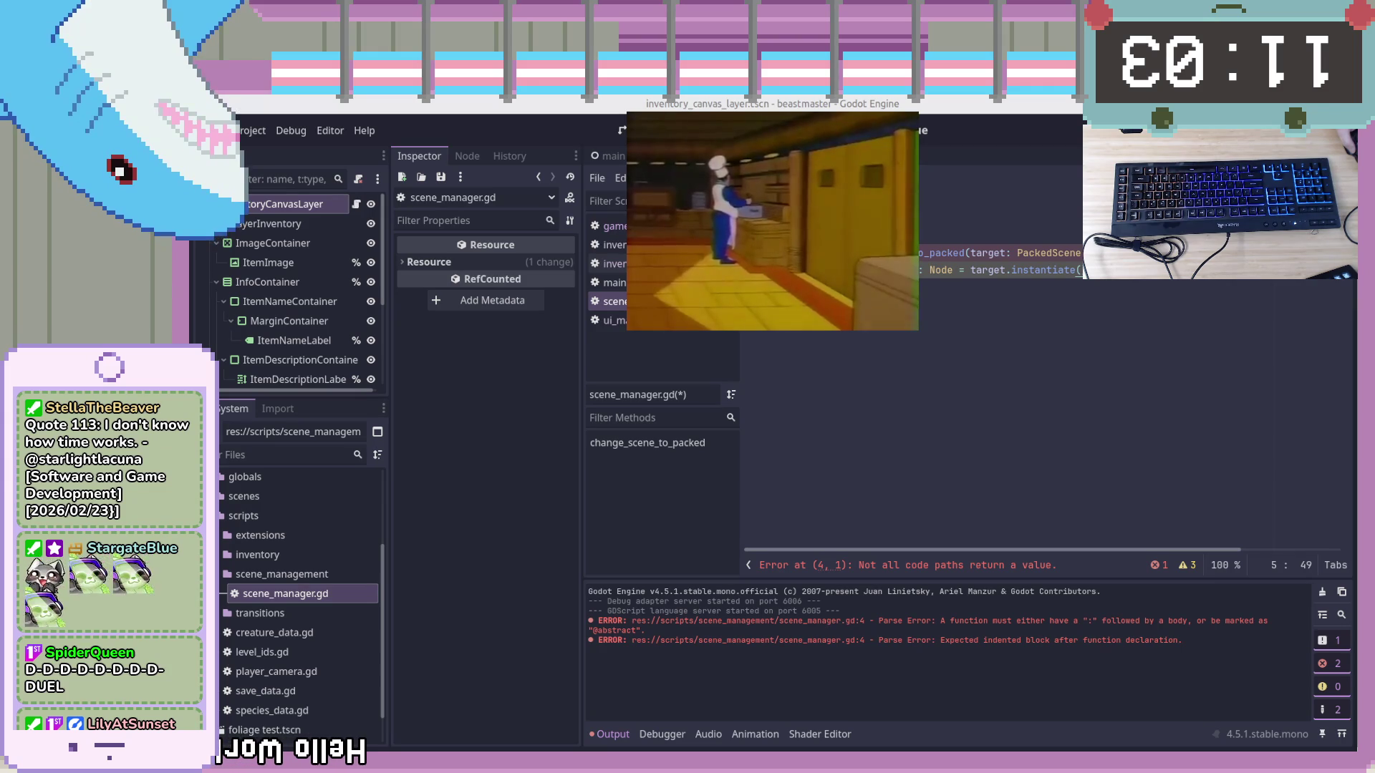
Place the caret on empty line 6 of scene_manager.gd
click(1222, 466)
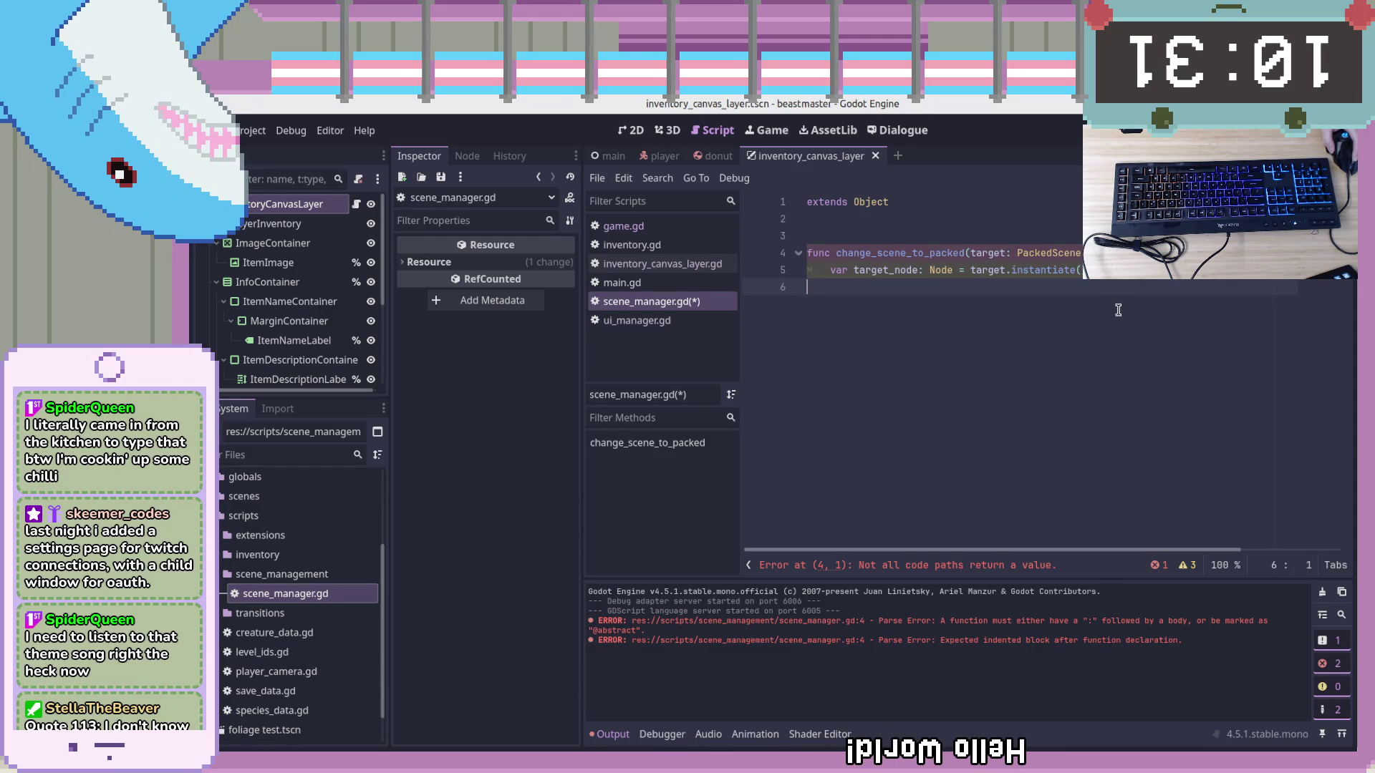
Move the caret to the end of line 5, then back to empty line 6
key(Left)
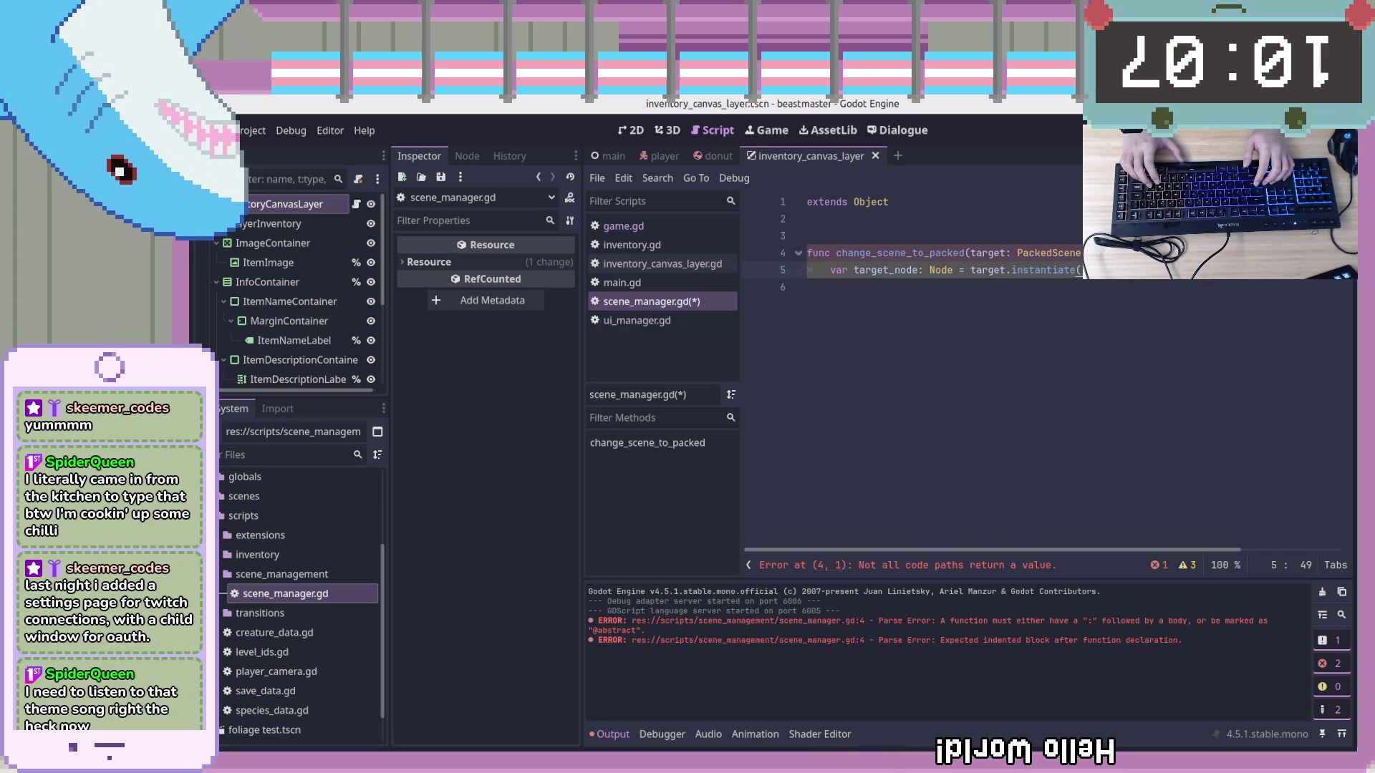
click(1197, 320)
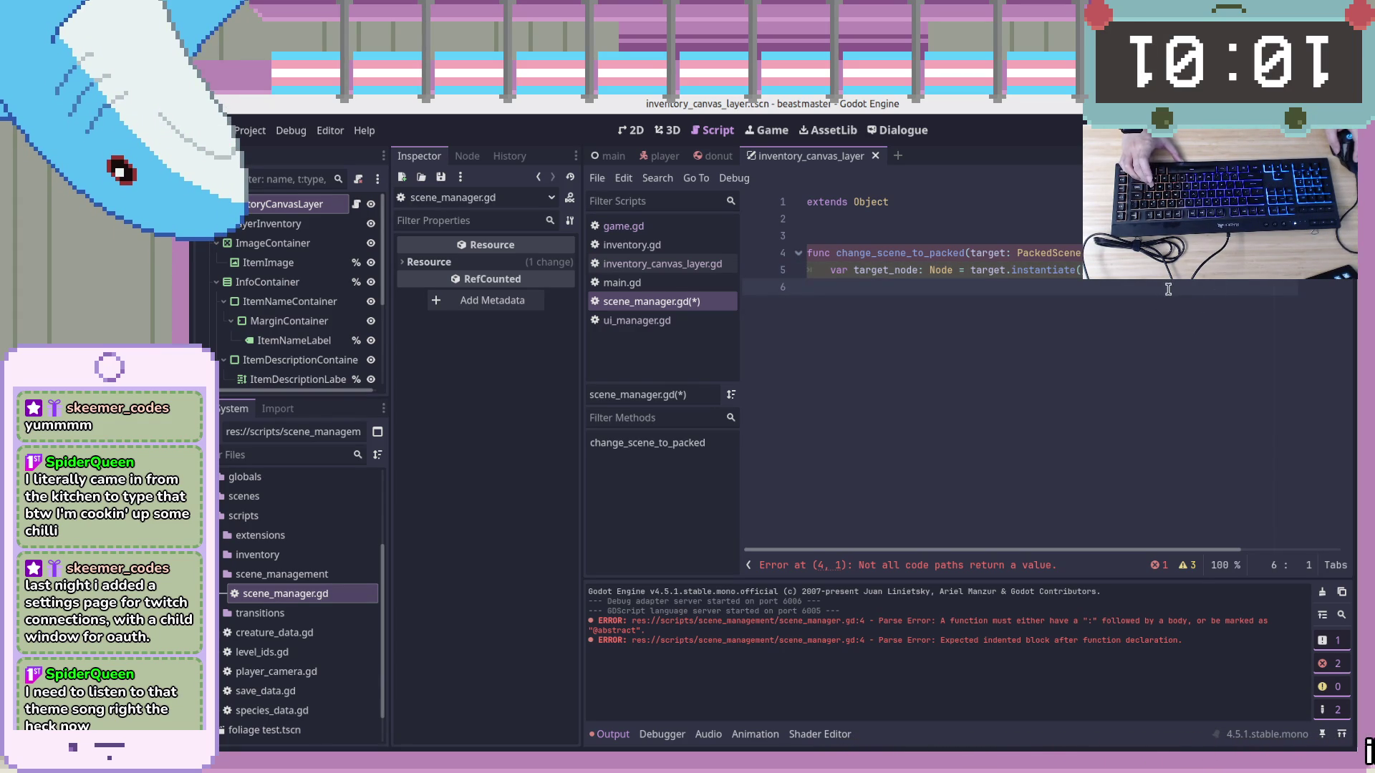
Add return target_node on line 6 and inspect the function signature on line 4
key(Left)
key(Return)
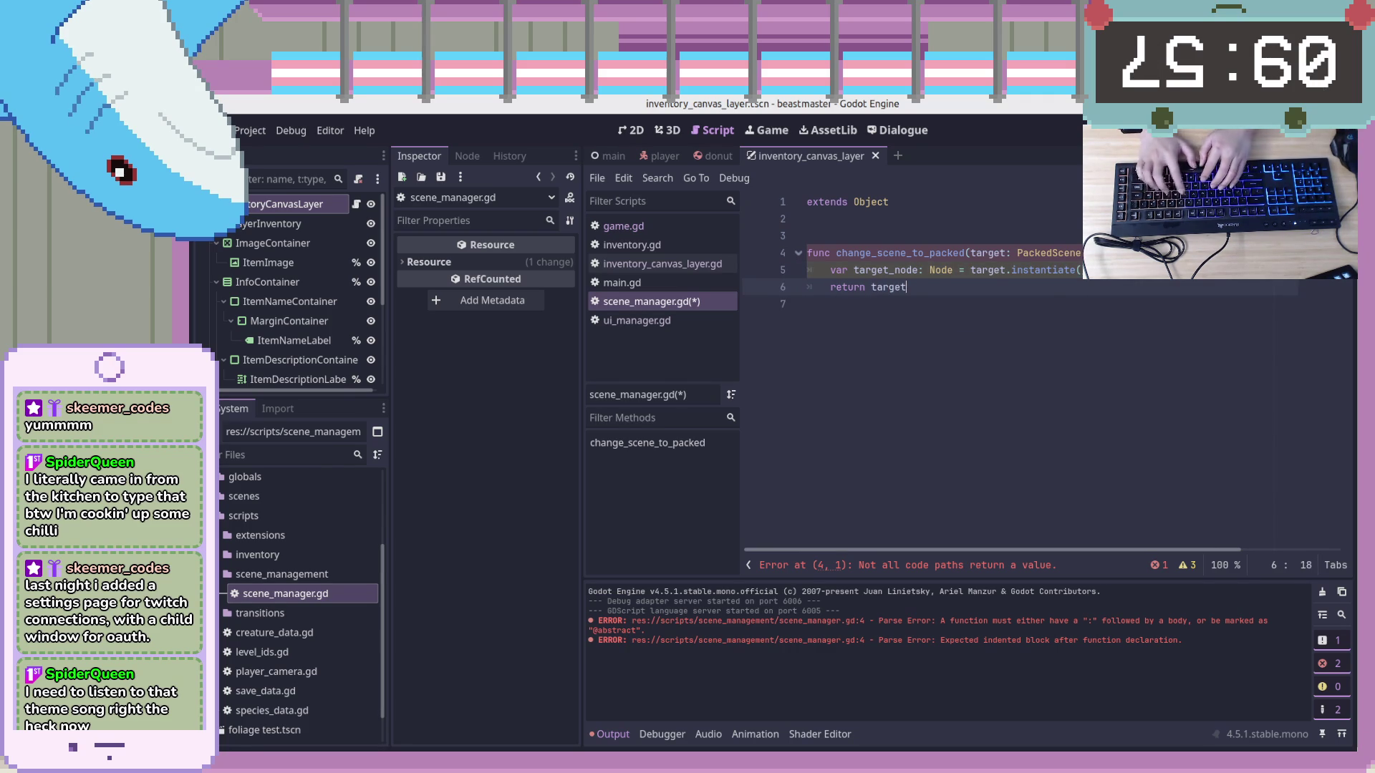
text(_node)
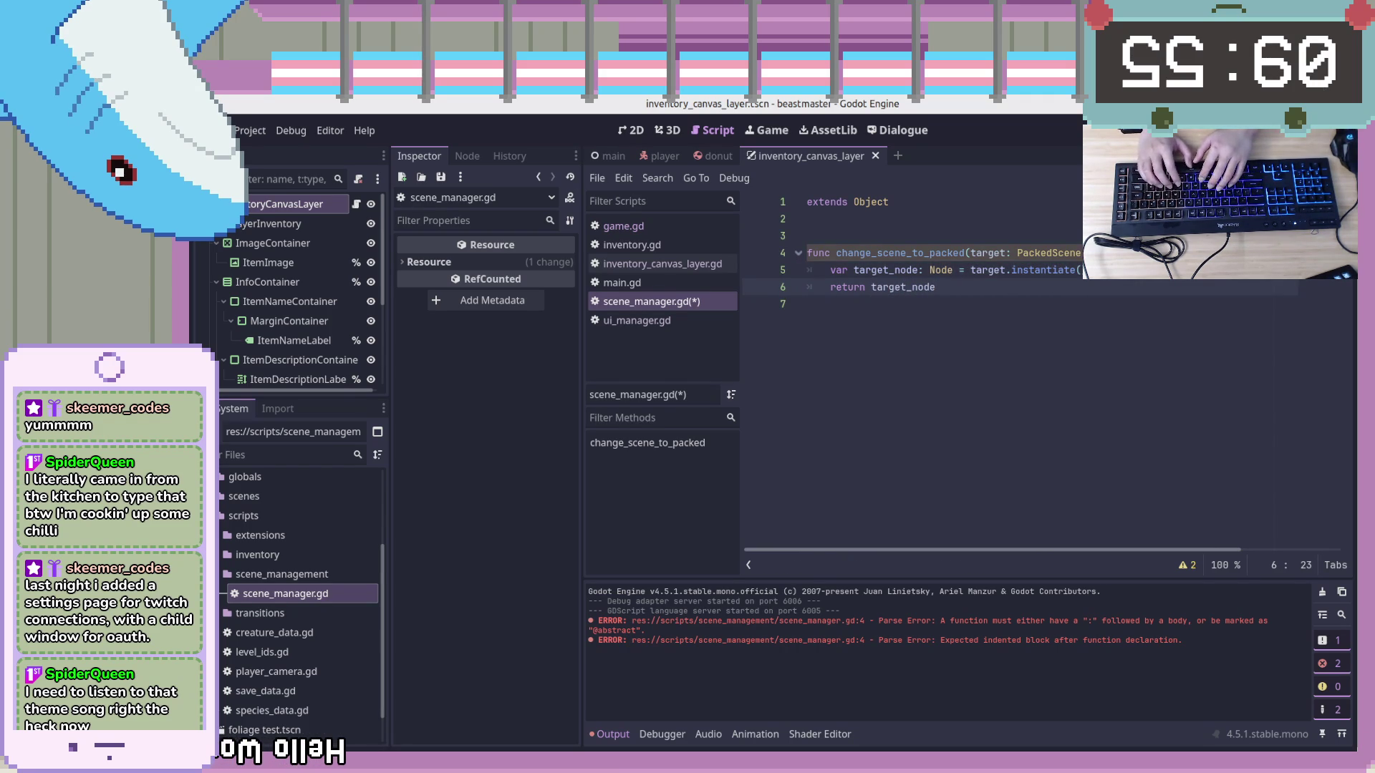
click(1086, 270)
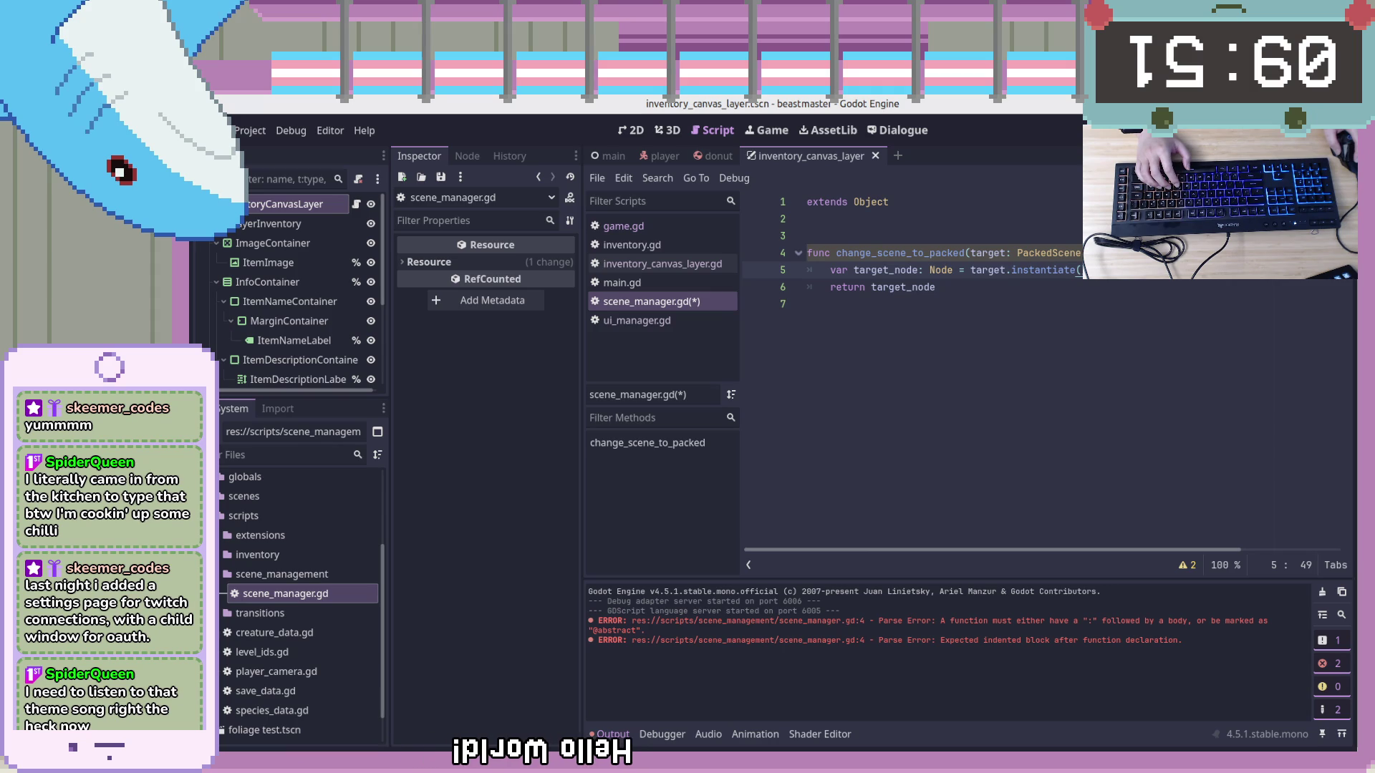
key(Up)
key(End)
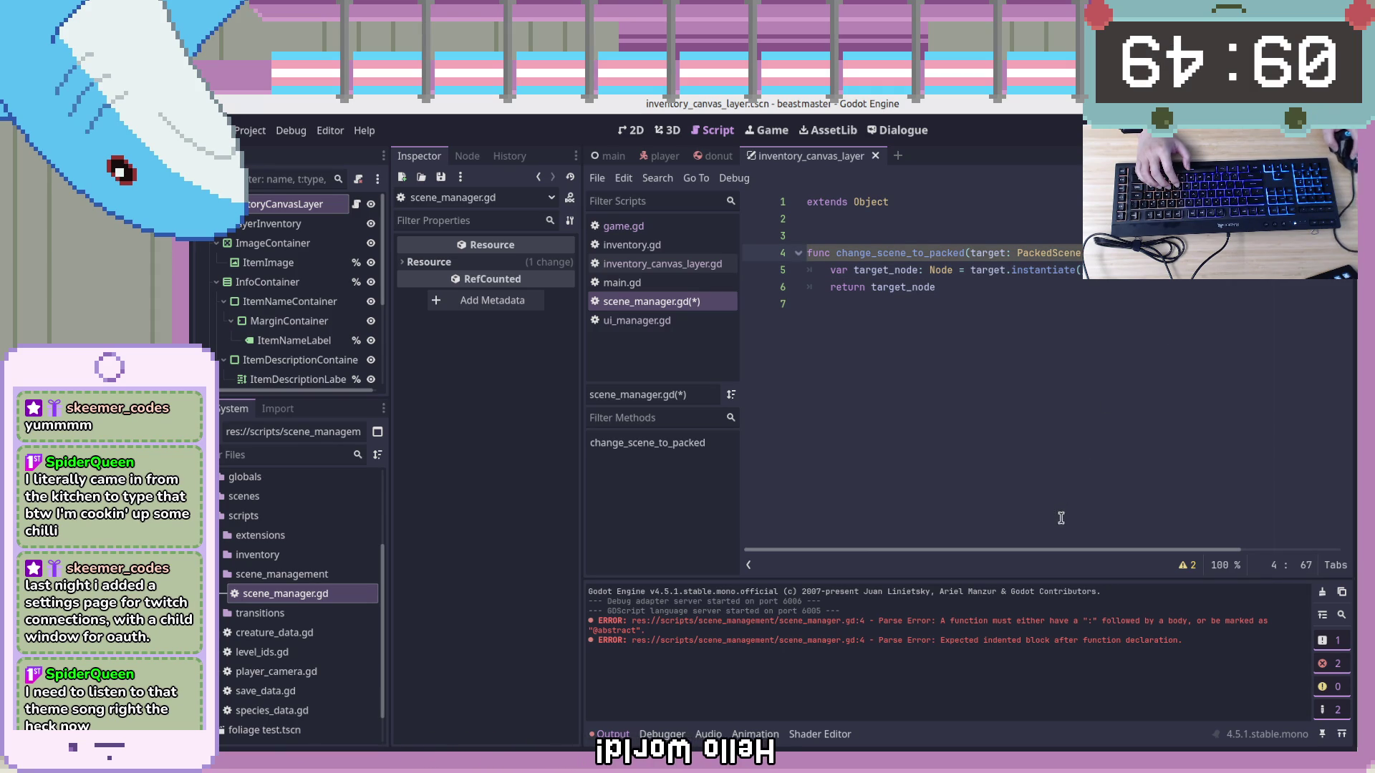
mouse_move(1064, 551)
mouse_down()
mouse_move(1190, 554)
mouse_move(1009, 545)
mouse_up()
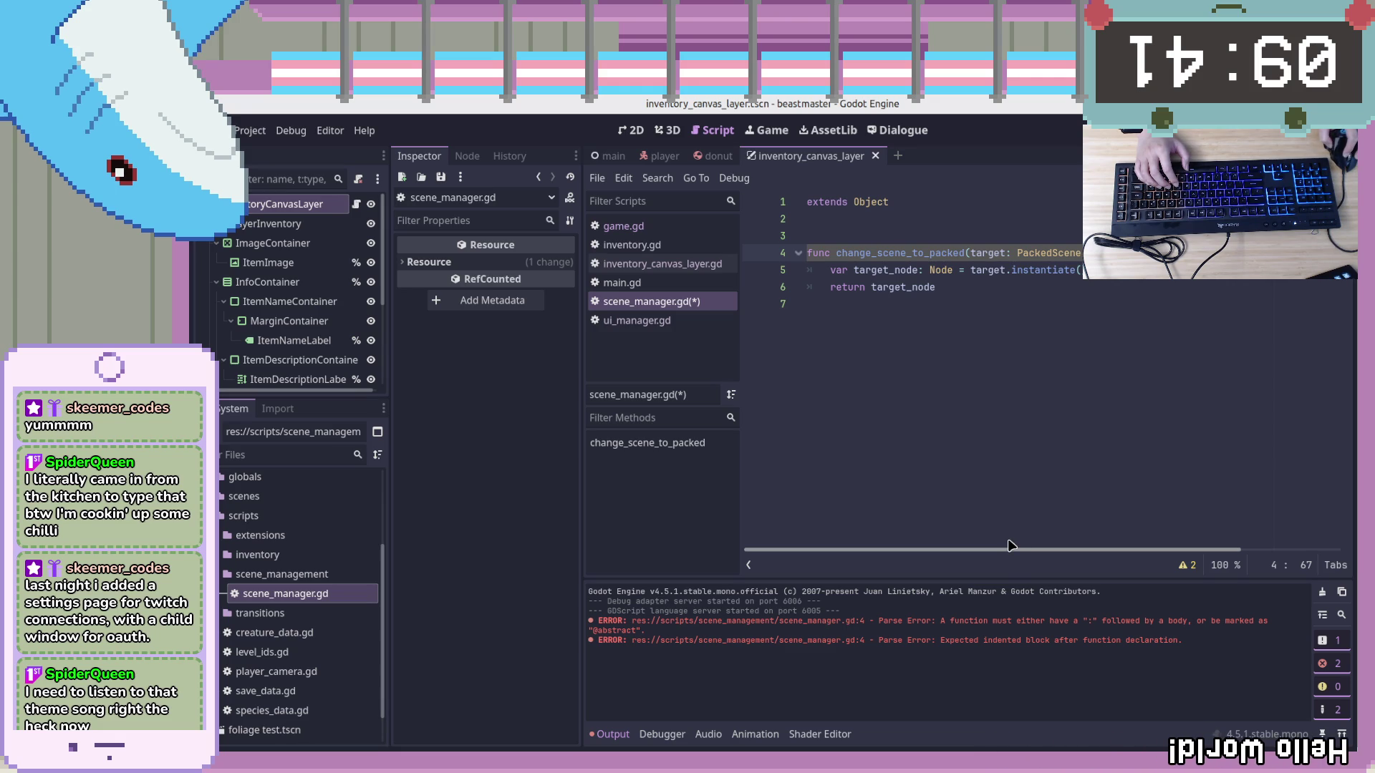
mouse_move(1012, 549)
mouse_down()
mouse_move(1207, 558)
mouse_move(1029, 557)
mouse_up()
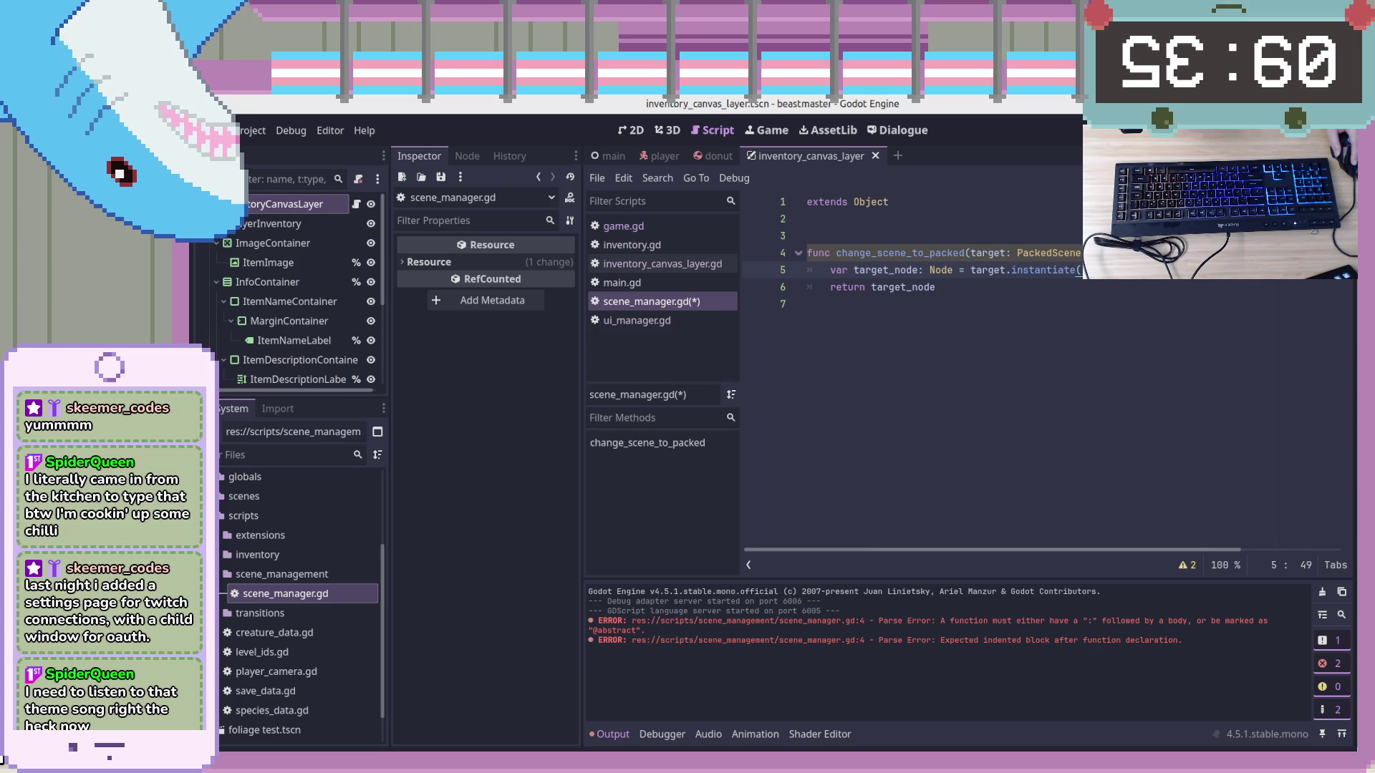
Add an if parent != null: check that calls parent.add_child(target_node)
key(BackSpace)
key(BackSpace)
key(BackSpace)
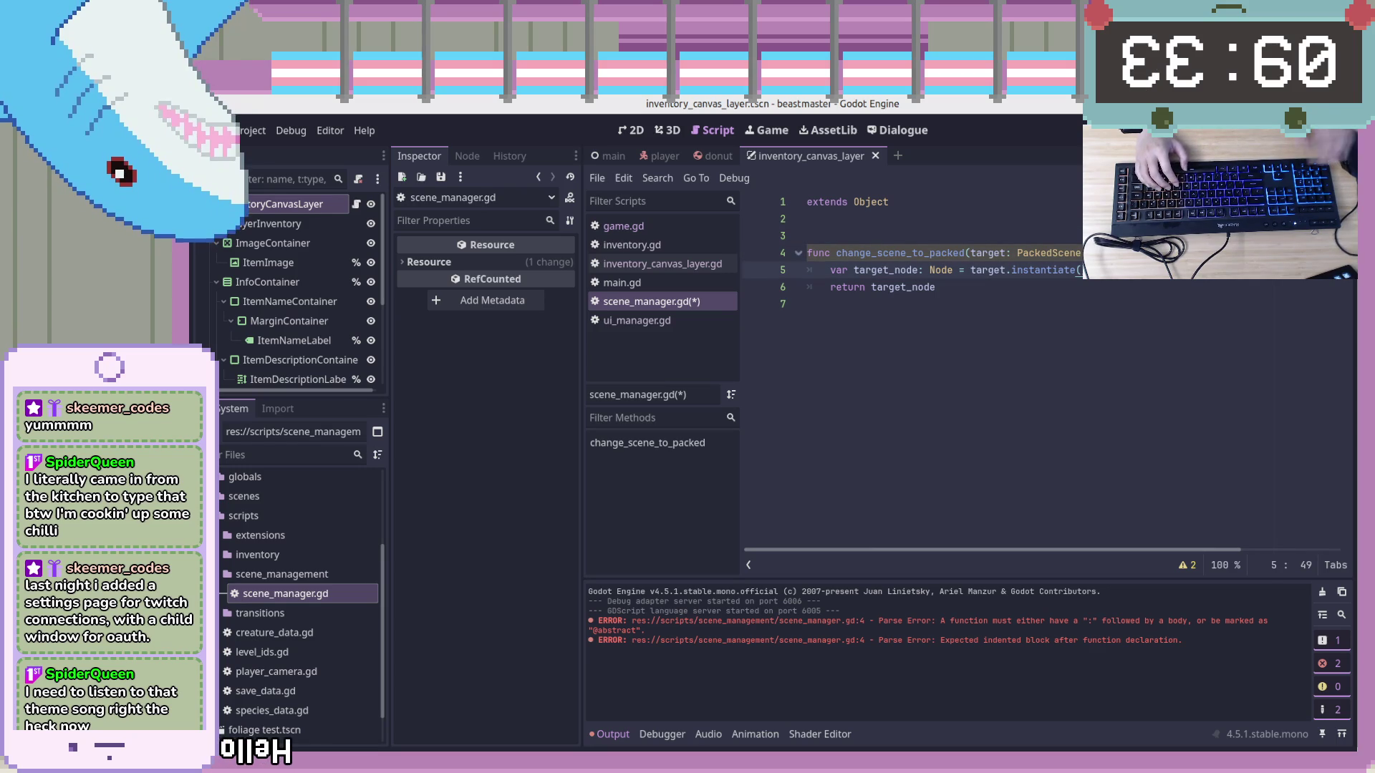
key(Return)
text(if ()
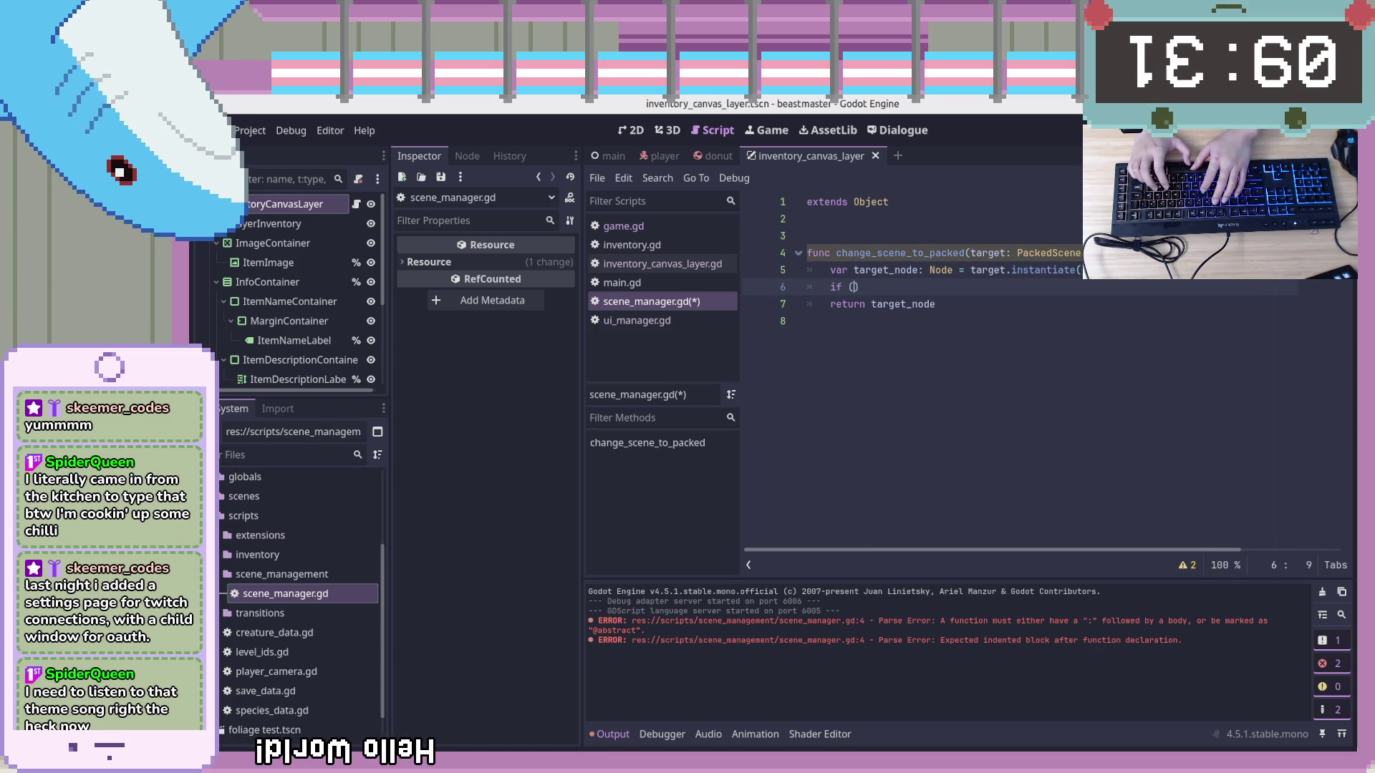
key(BackSpace)
text(ent != )
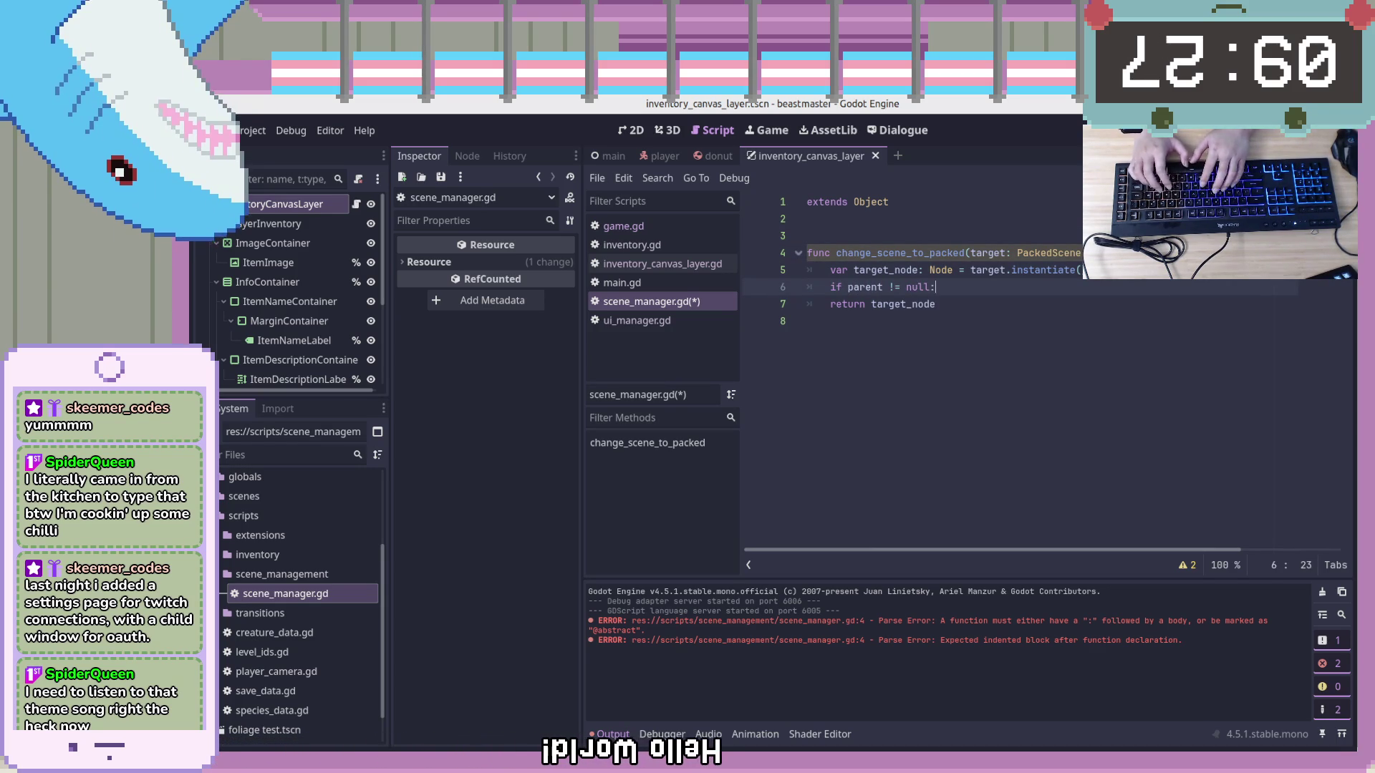
text(null:)
key(Return)
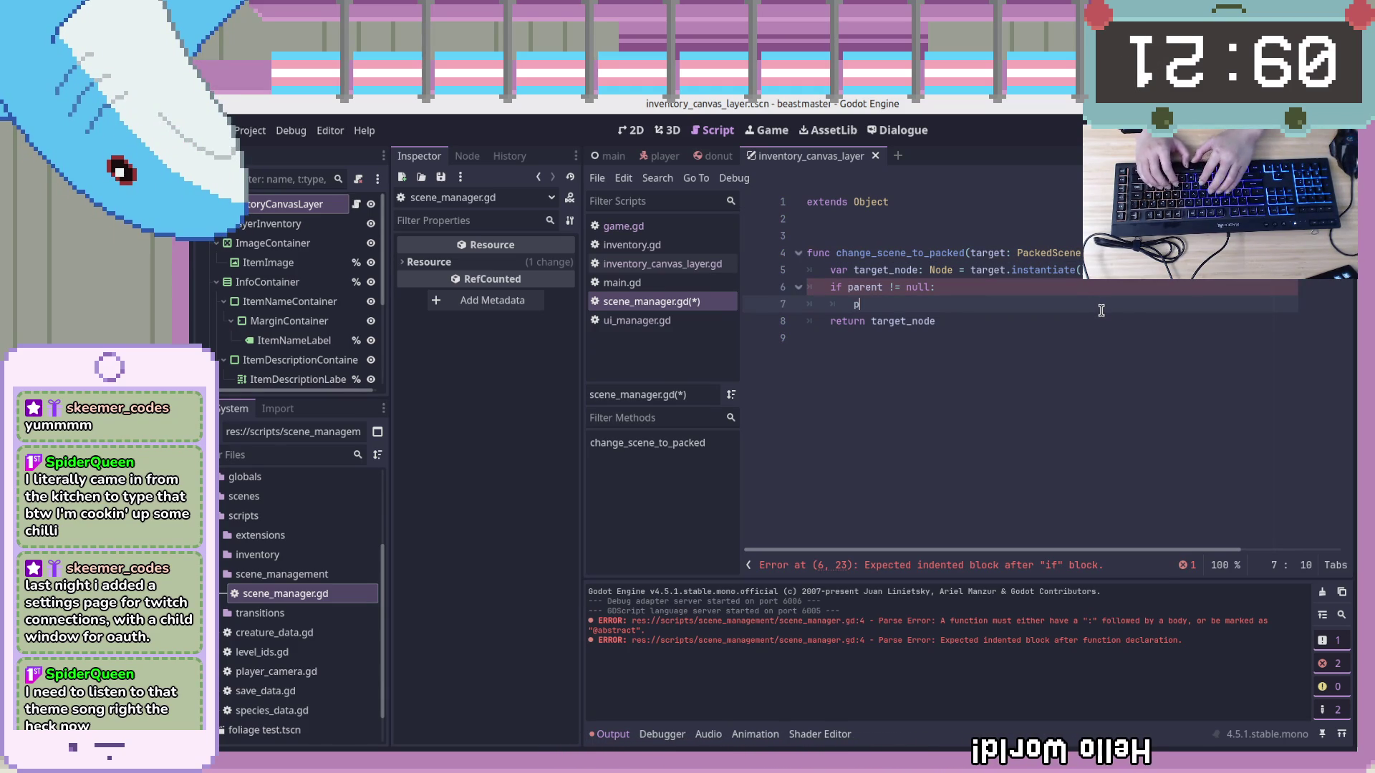
text(arent.add)
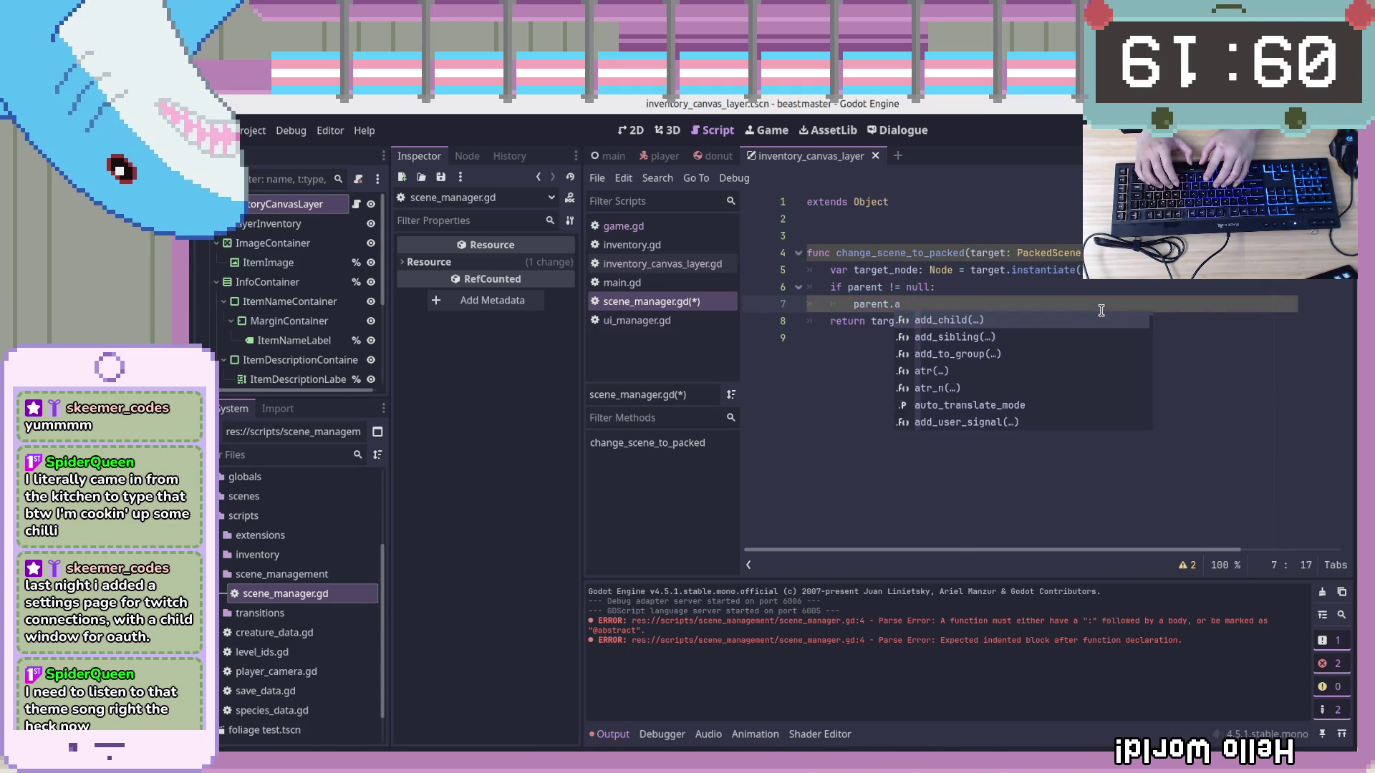
key(Return)
text(arget_node))
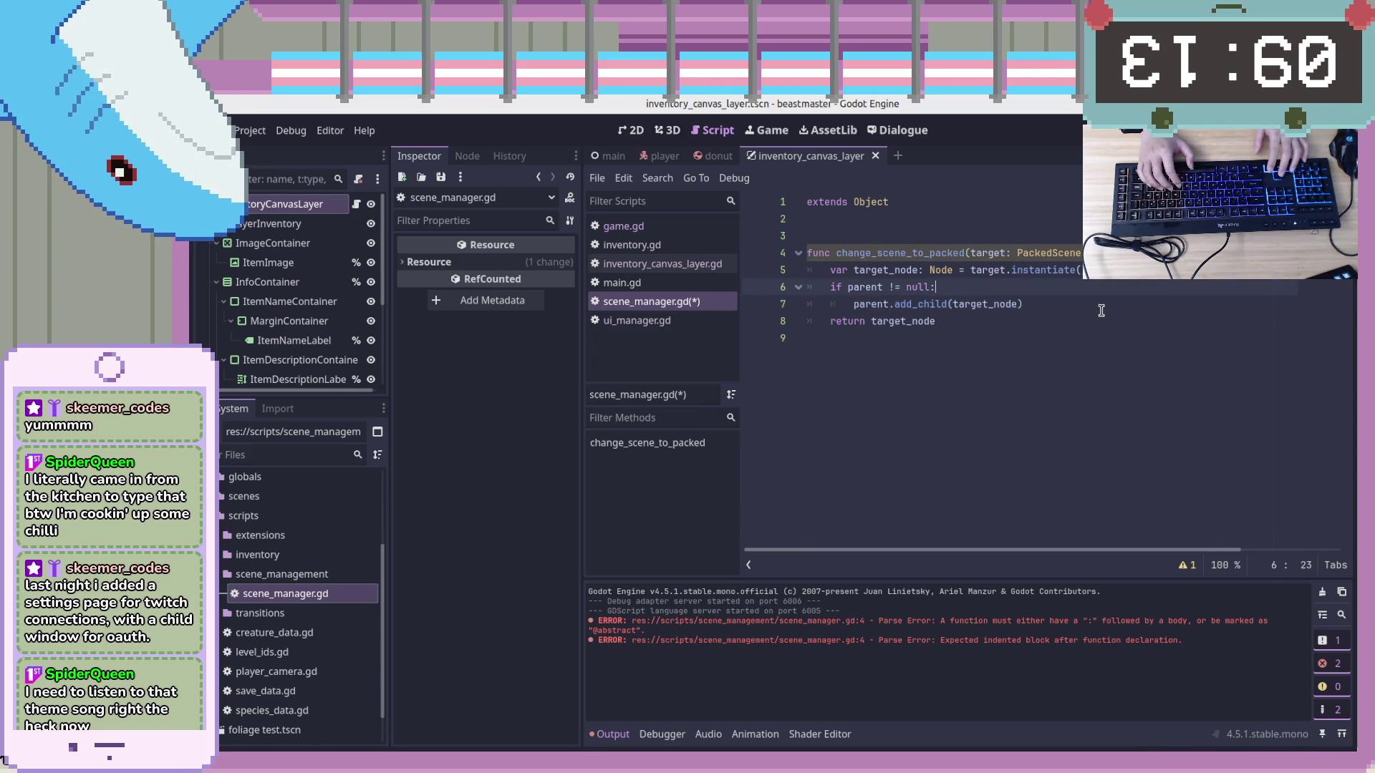
Add an else branch whose body calls target_node.get_tree()
key(Return)
key(BackSpace)
text(else)
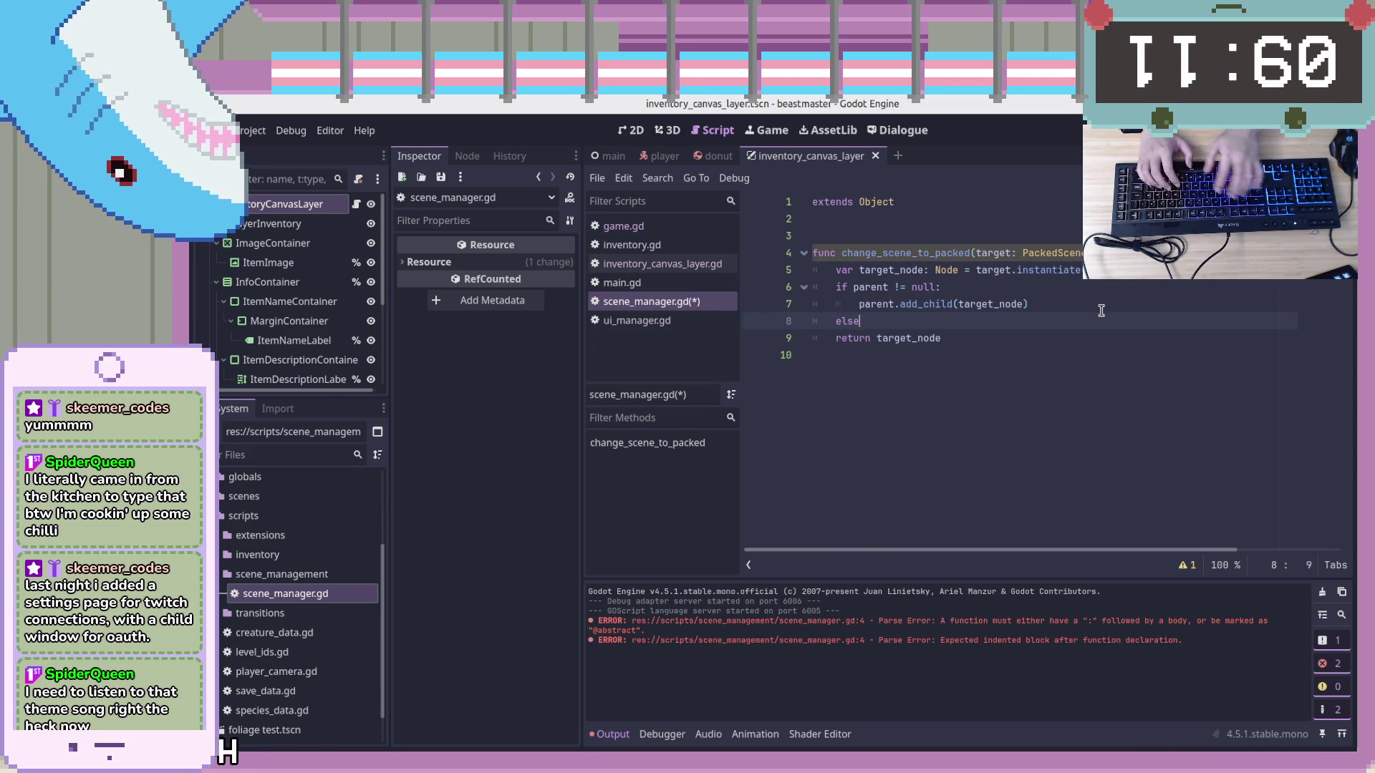
text(:)
key(Return)
key(Tab)
key(Tab)
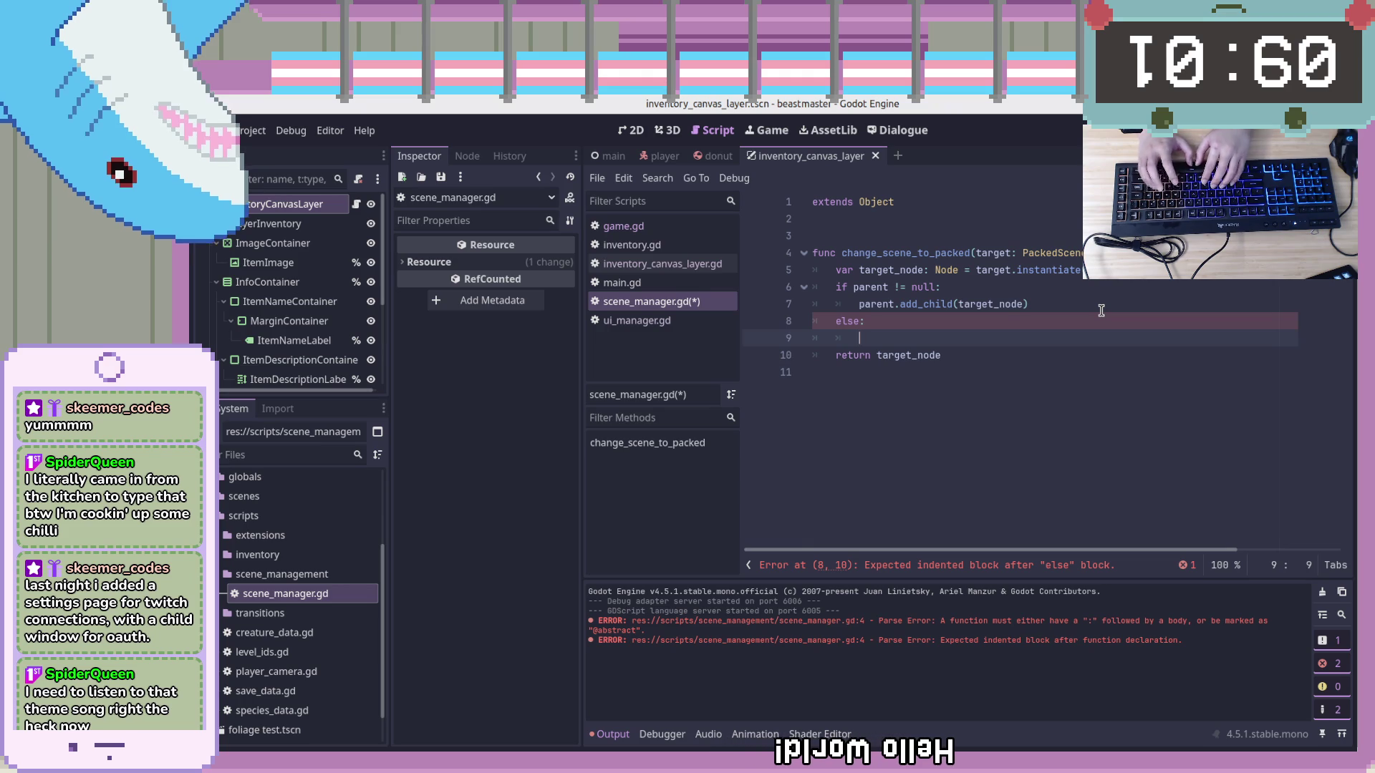
text(get_tree()e)
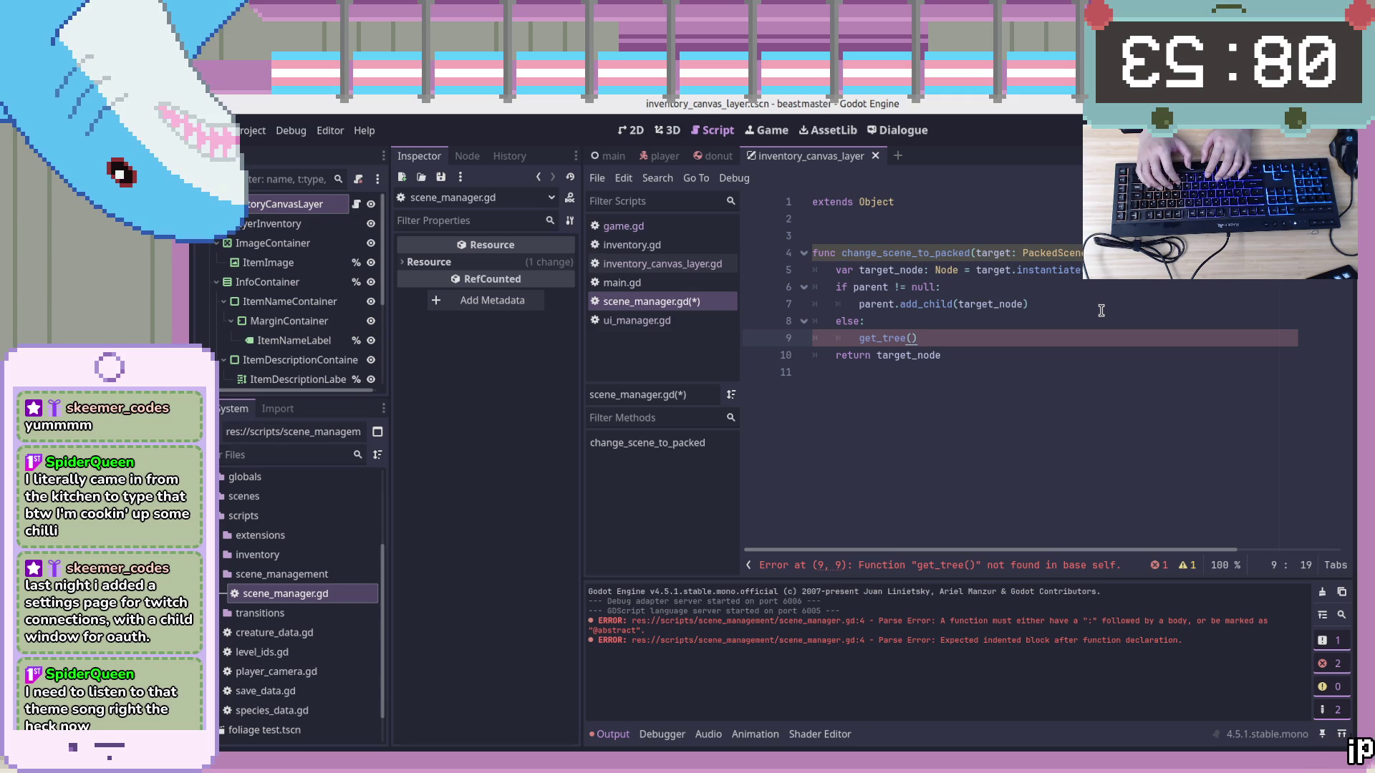
key(Up)
key(Up)
key(Up)
key(Down)
key(Down)
key(Down)
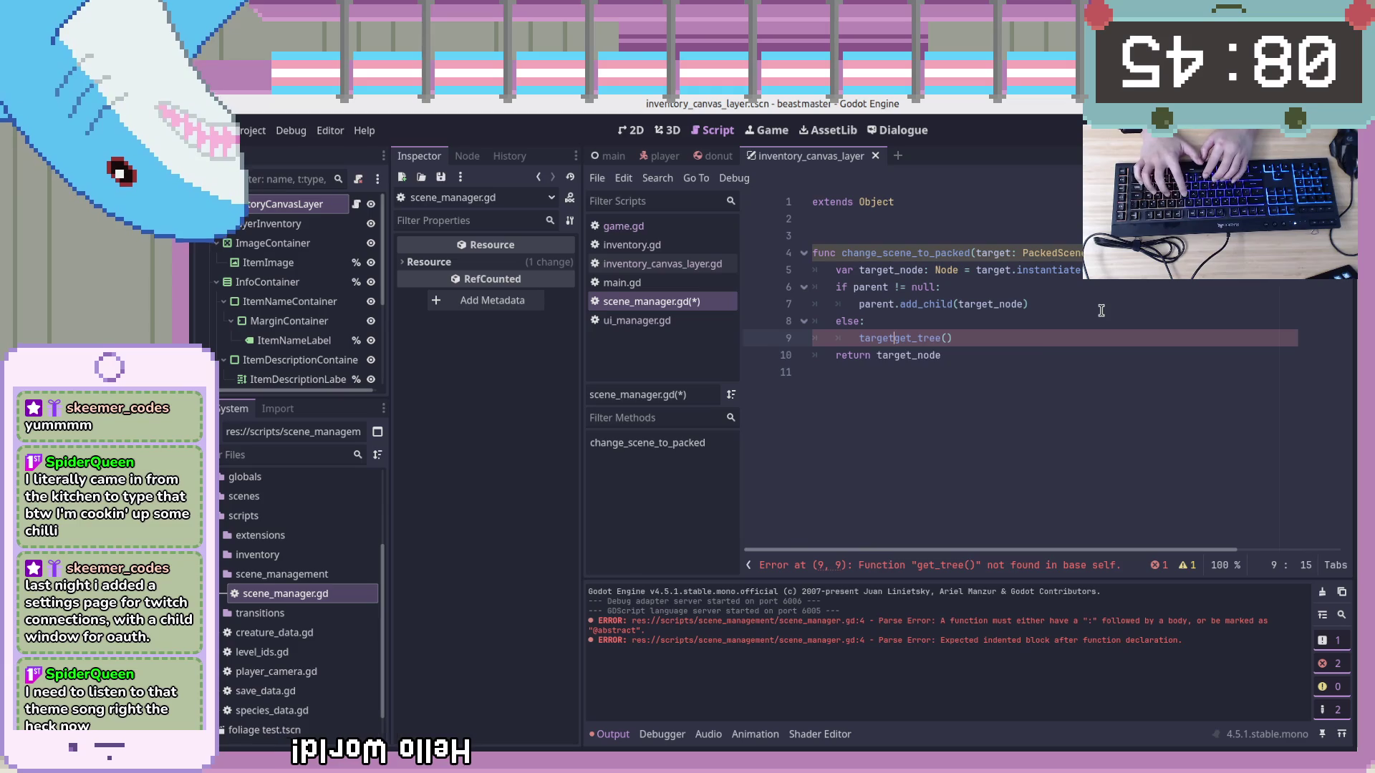
text(target_node.)
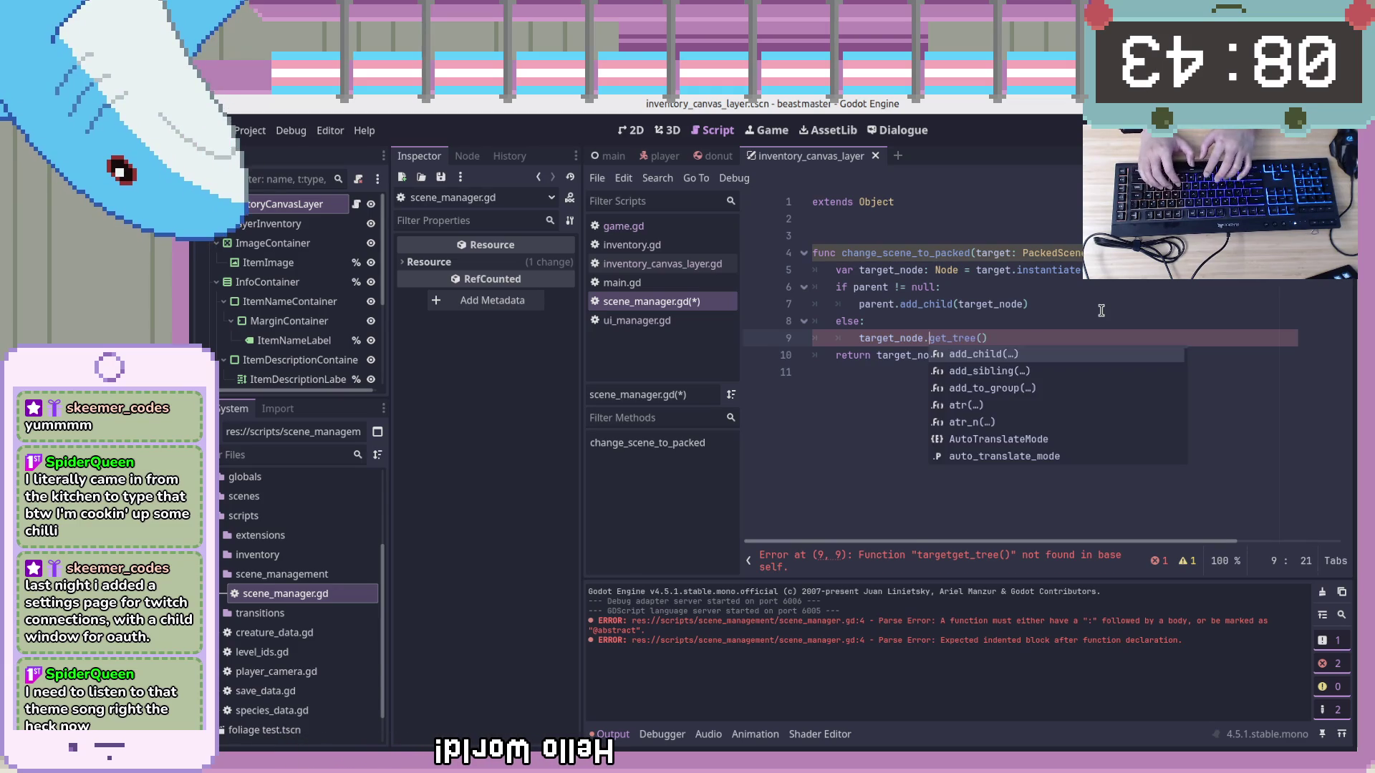
click(1096, 270)
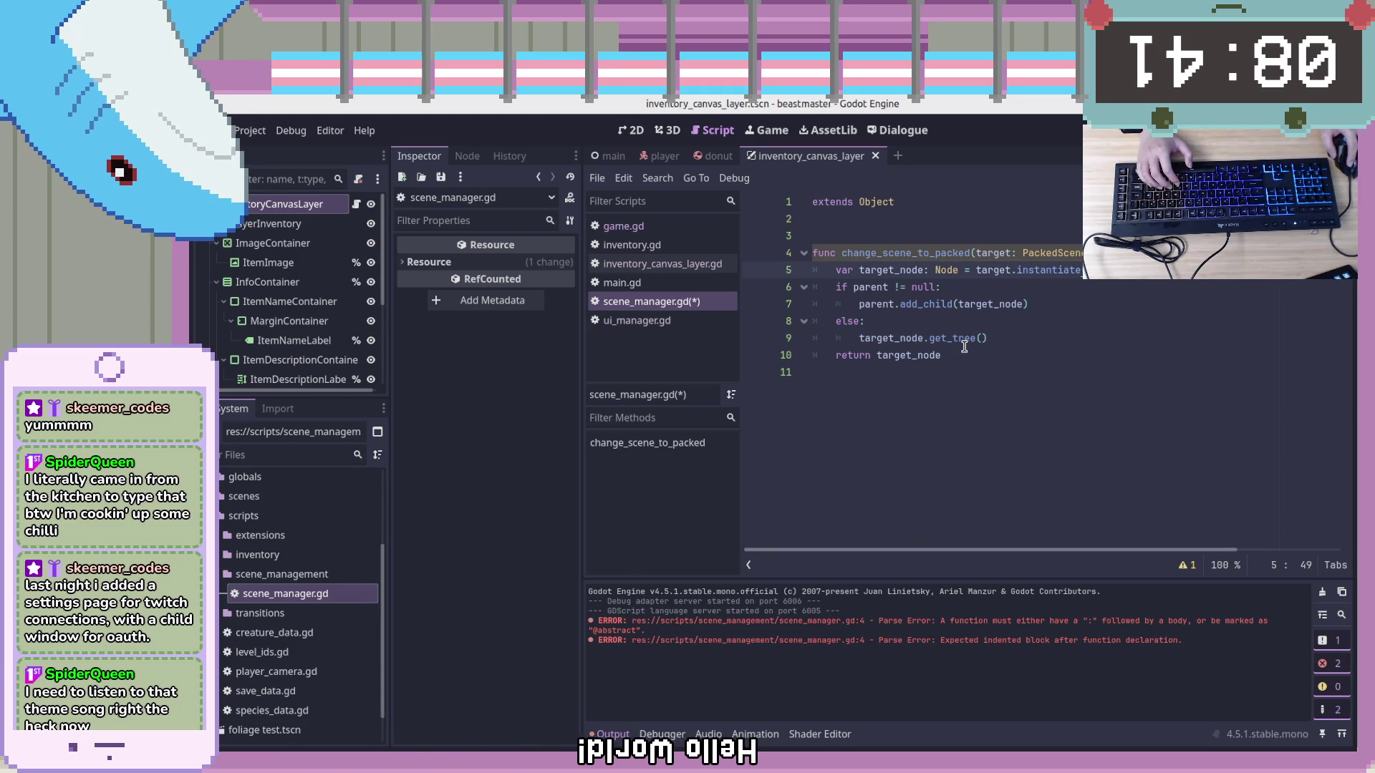
mouse_move(966, 333)
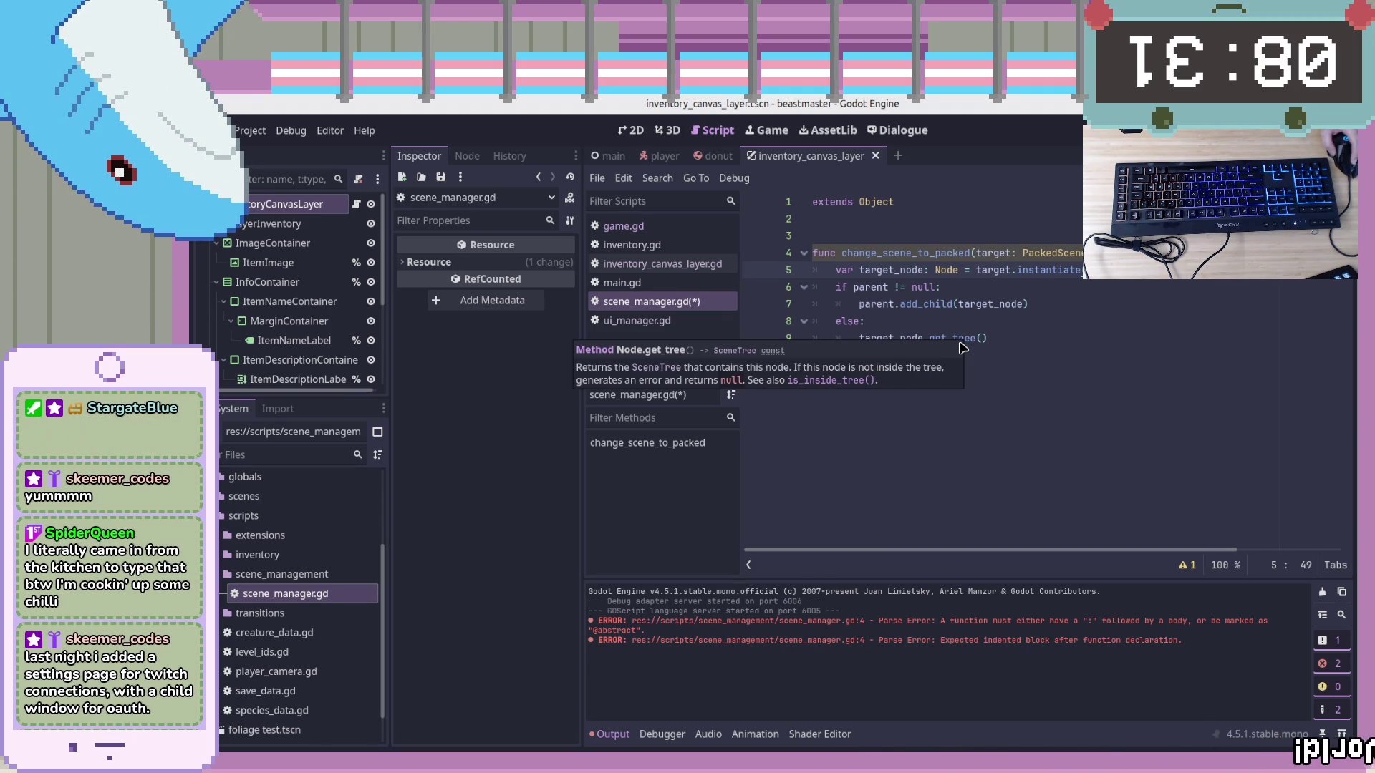
click(981, 327)
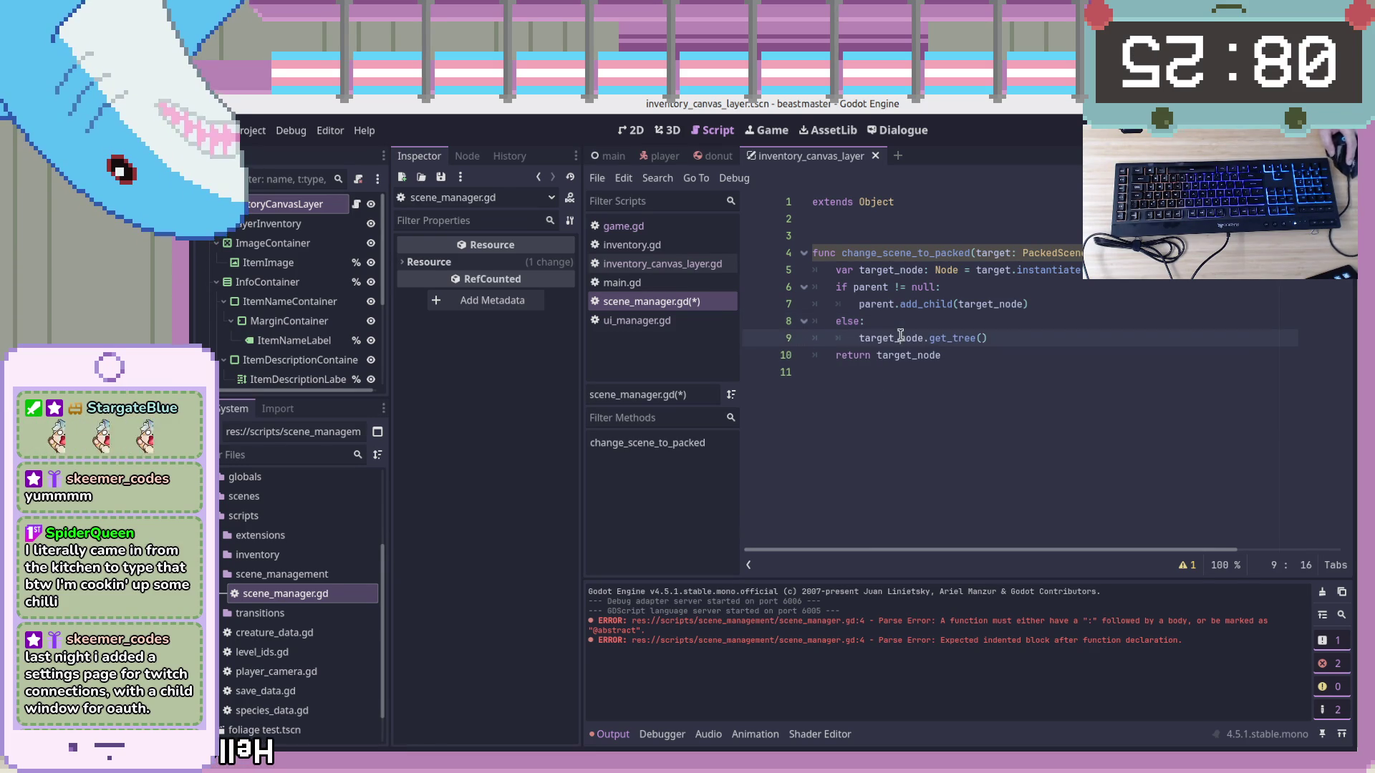
Replace target_node on line 9 with Game, giving Game.get_tree()
double_click(895, 337)
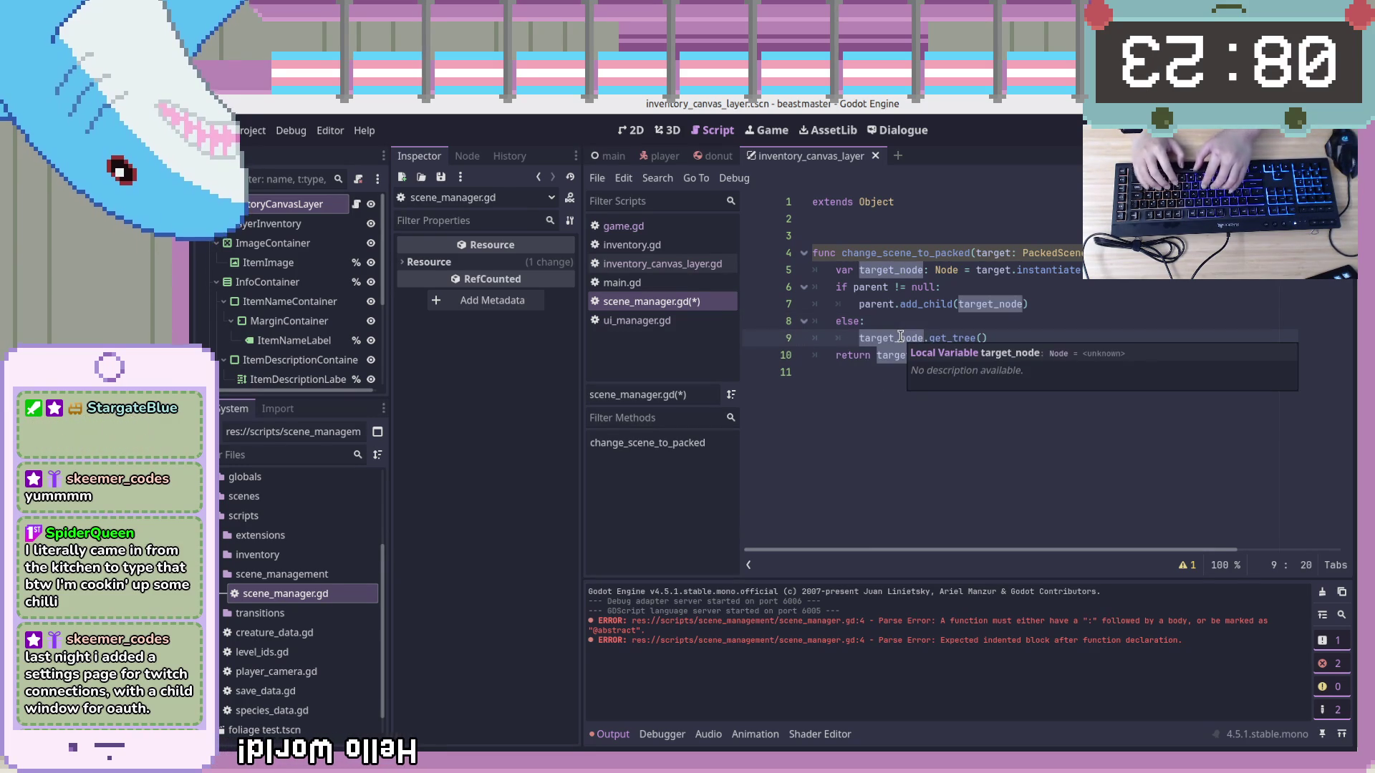
key(BackSpace)
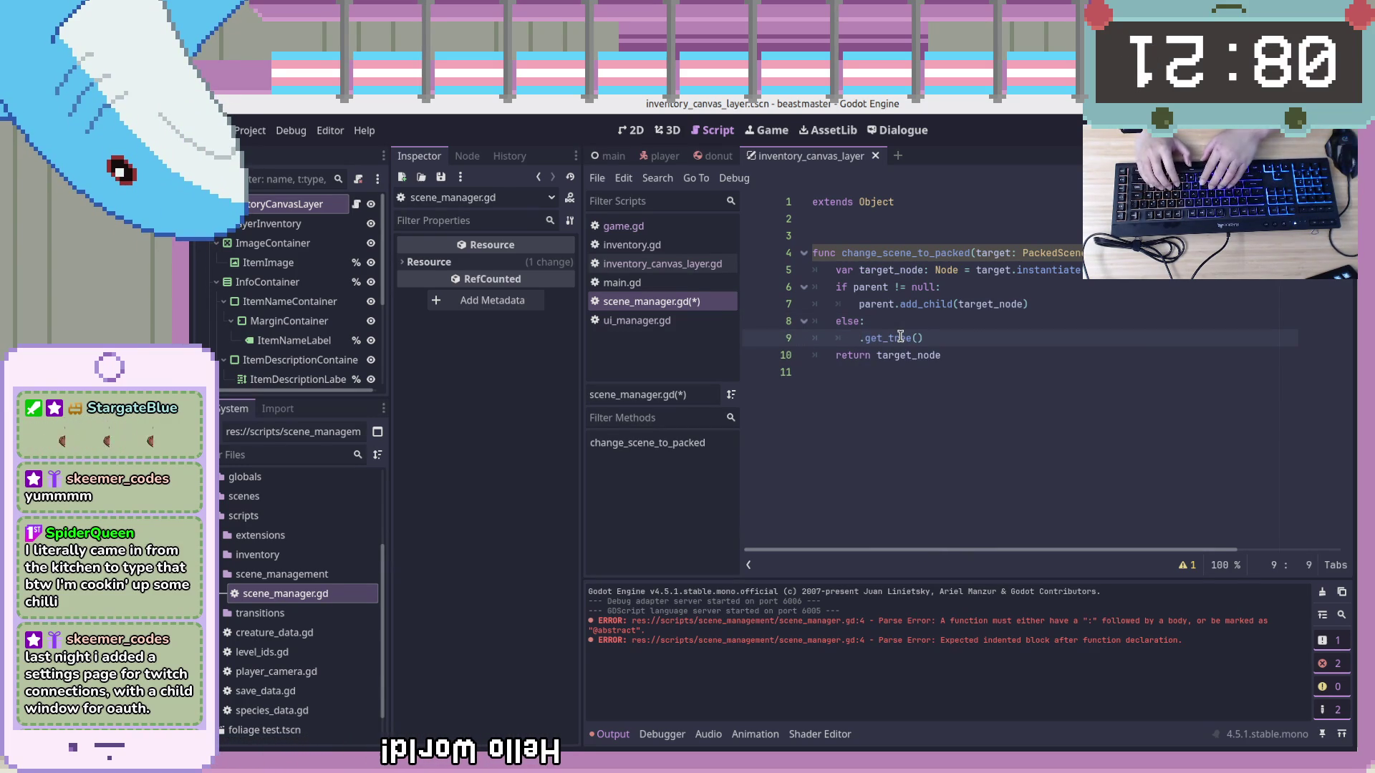
text(GameState)
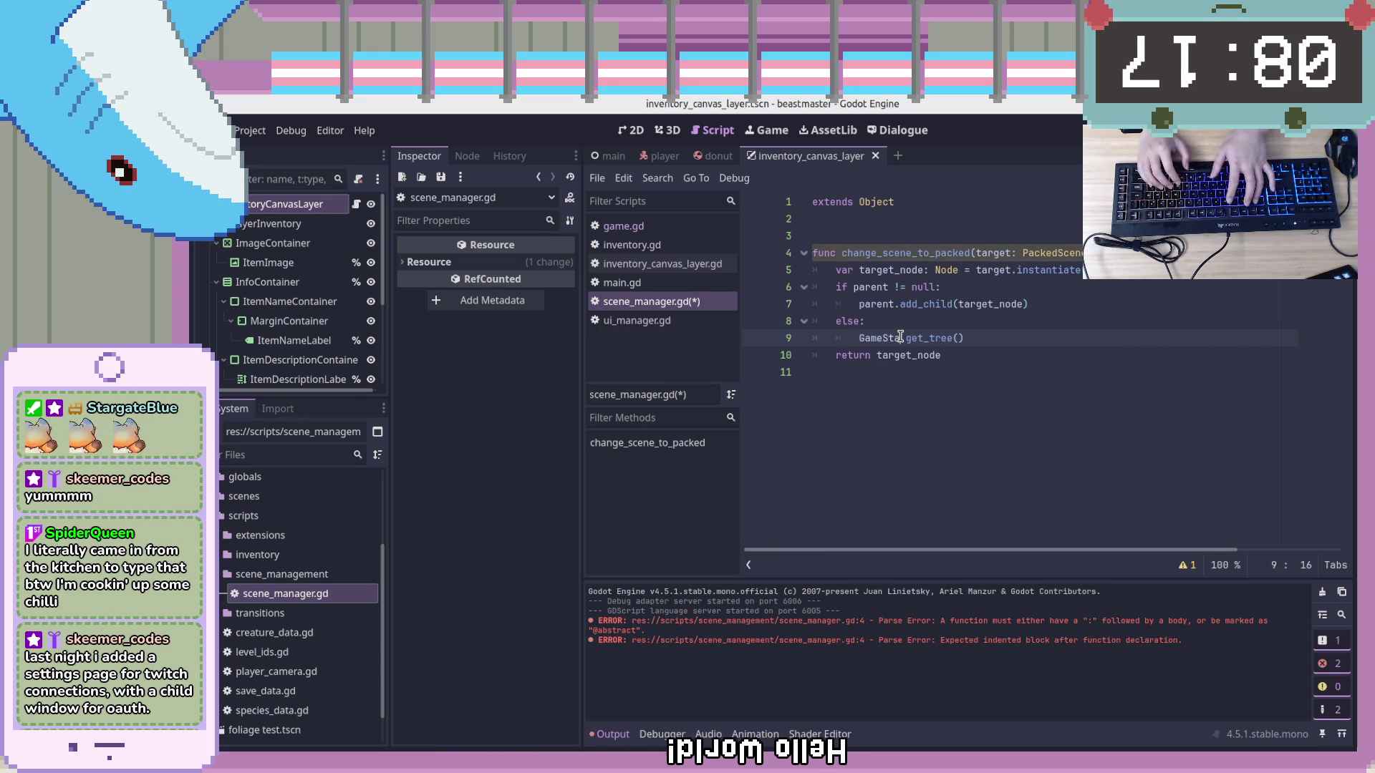
key(BackSpace)
key(BackSpace)
key(BackSpace)
click(1017, 327)
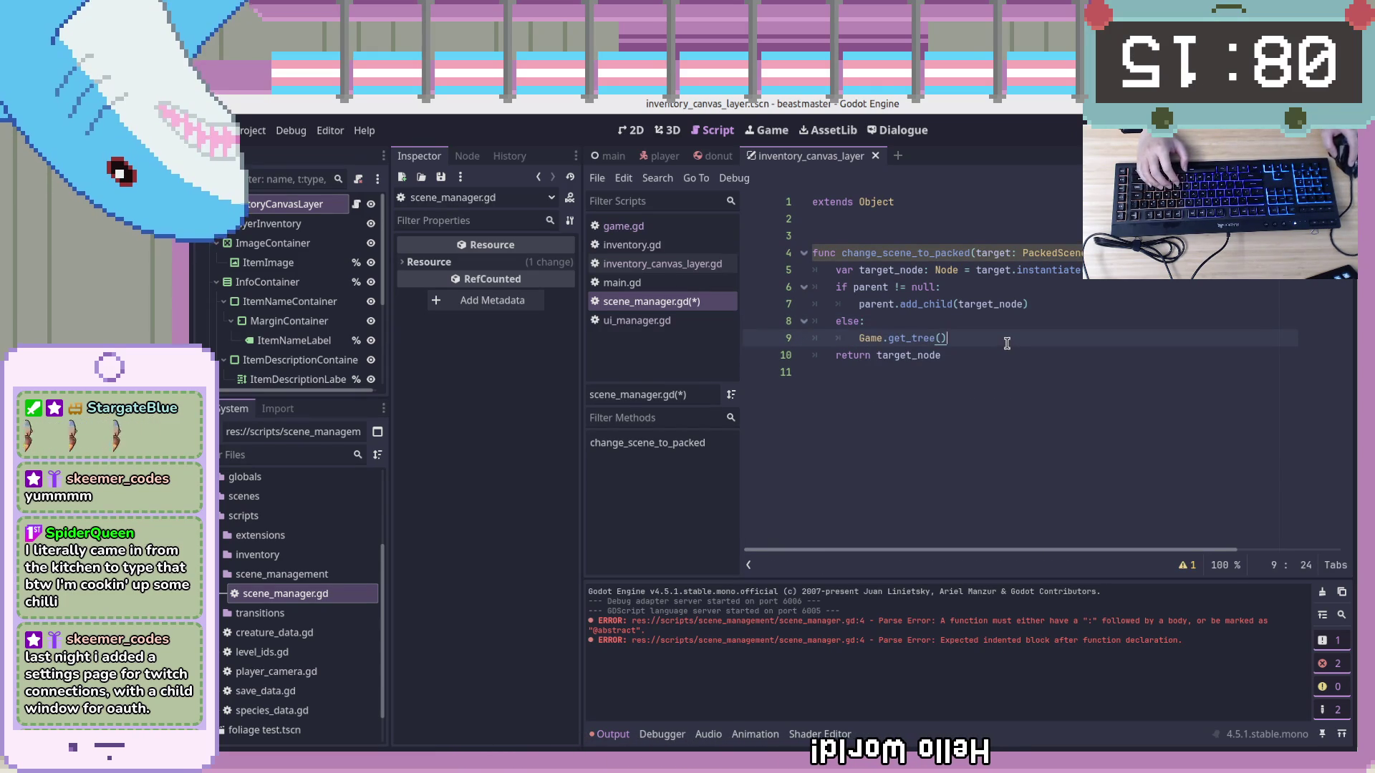
click(875, 339)
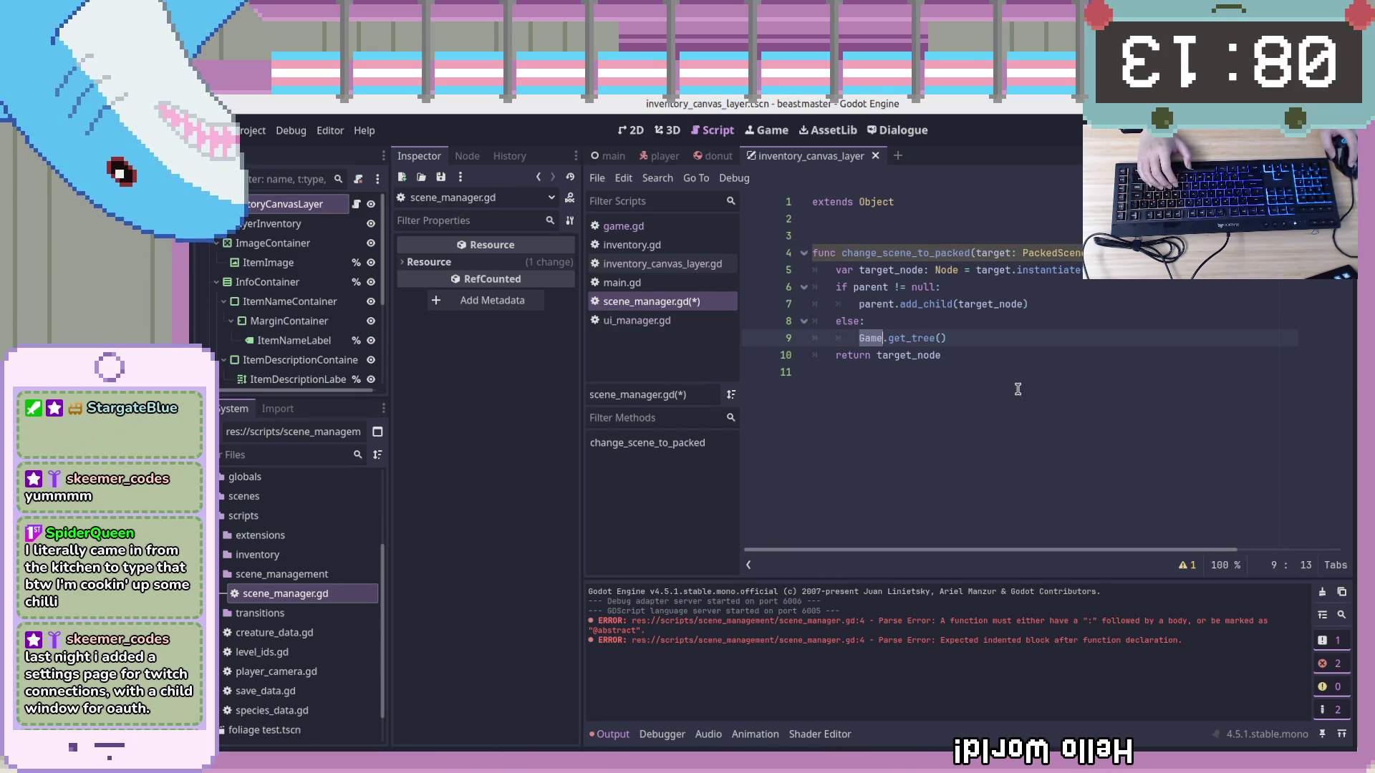
click(1017, 357)
click(1035, 332)
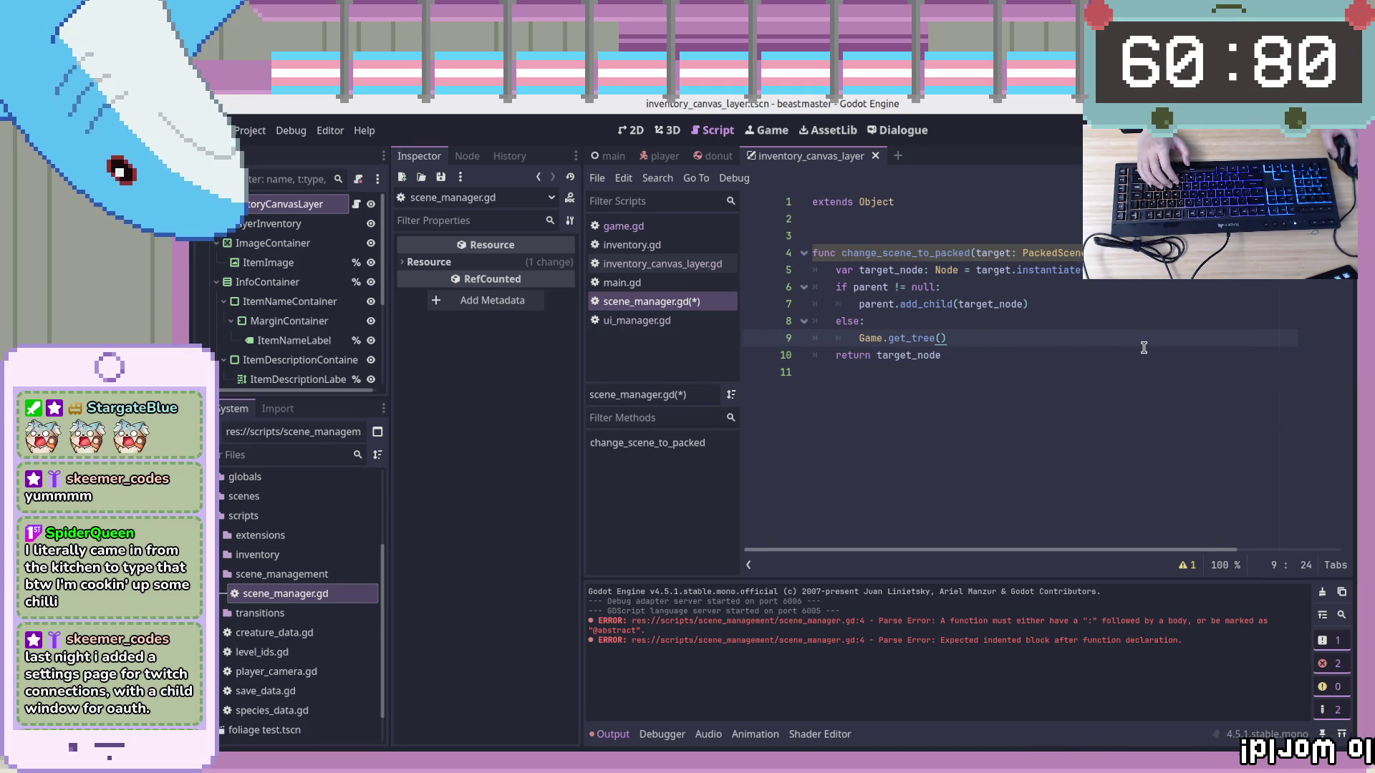
Append .change_scene_to_packed() to Game.get_tree() on line 9 from autocomplete
text(.ch)
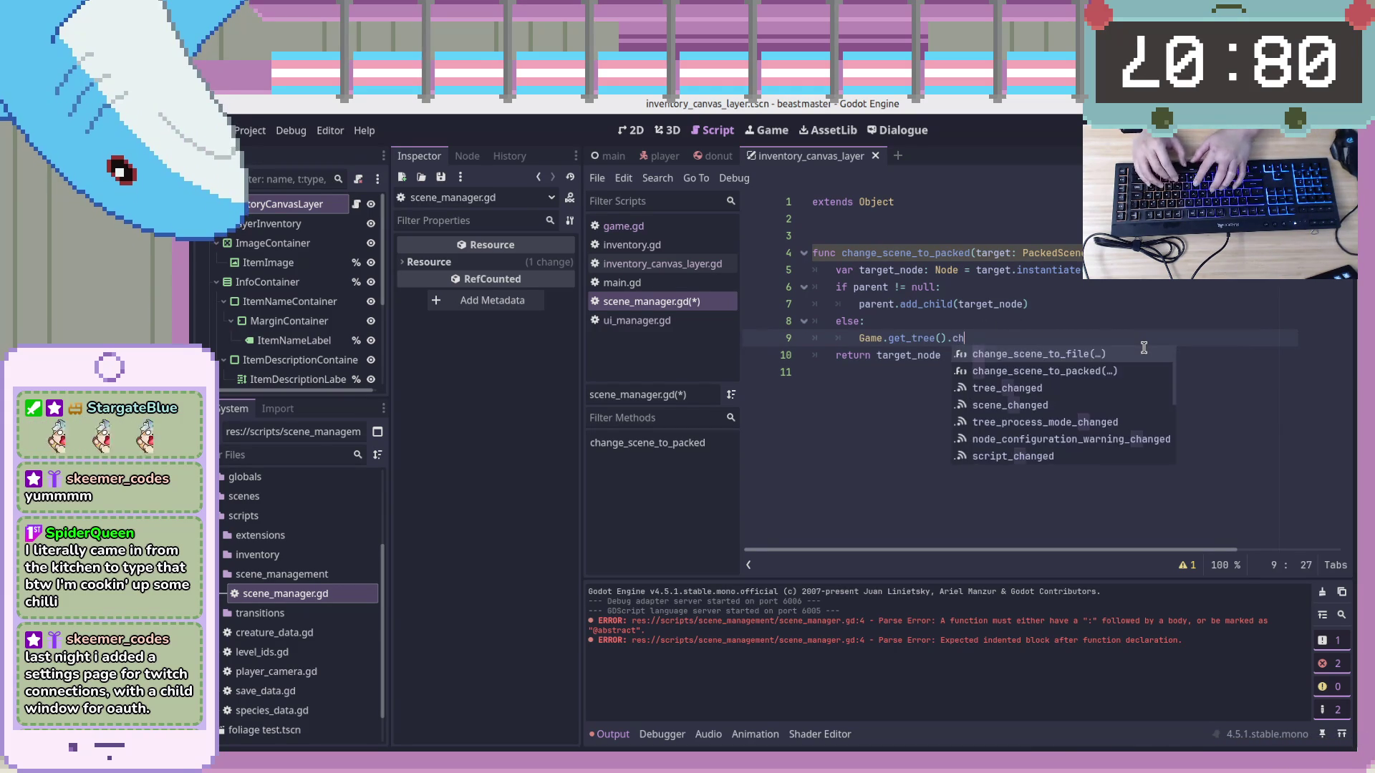
text(ange)
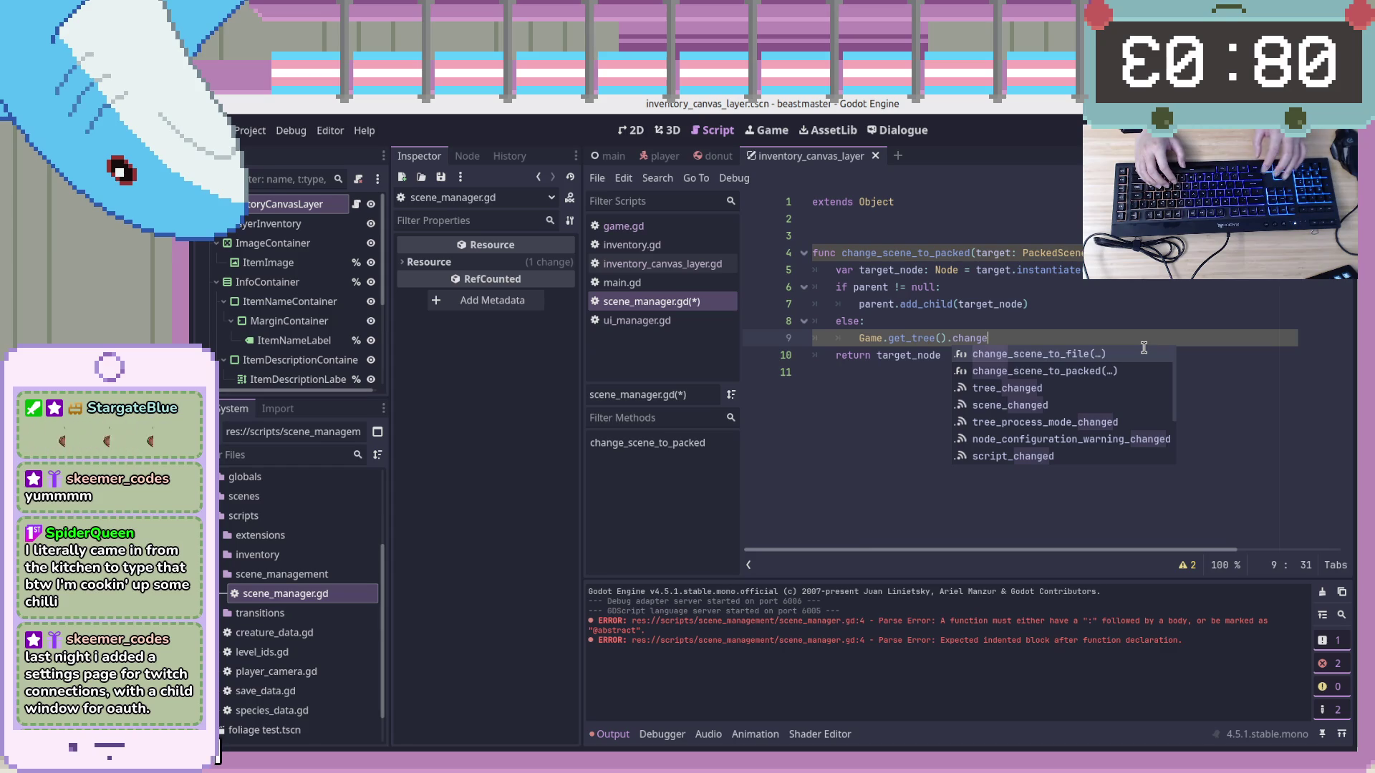
click(1046, 371)
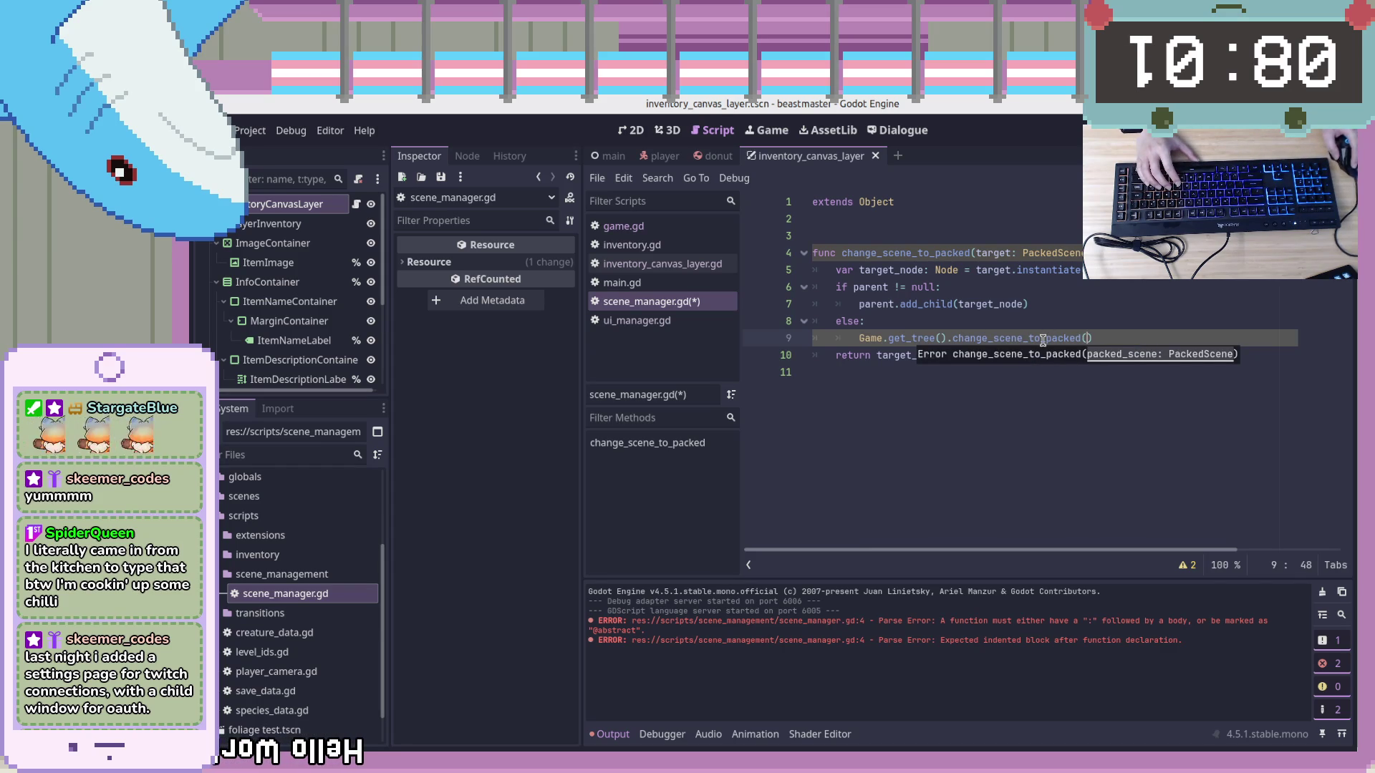
mouse_move(1044, 342)
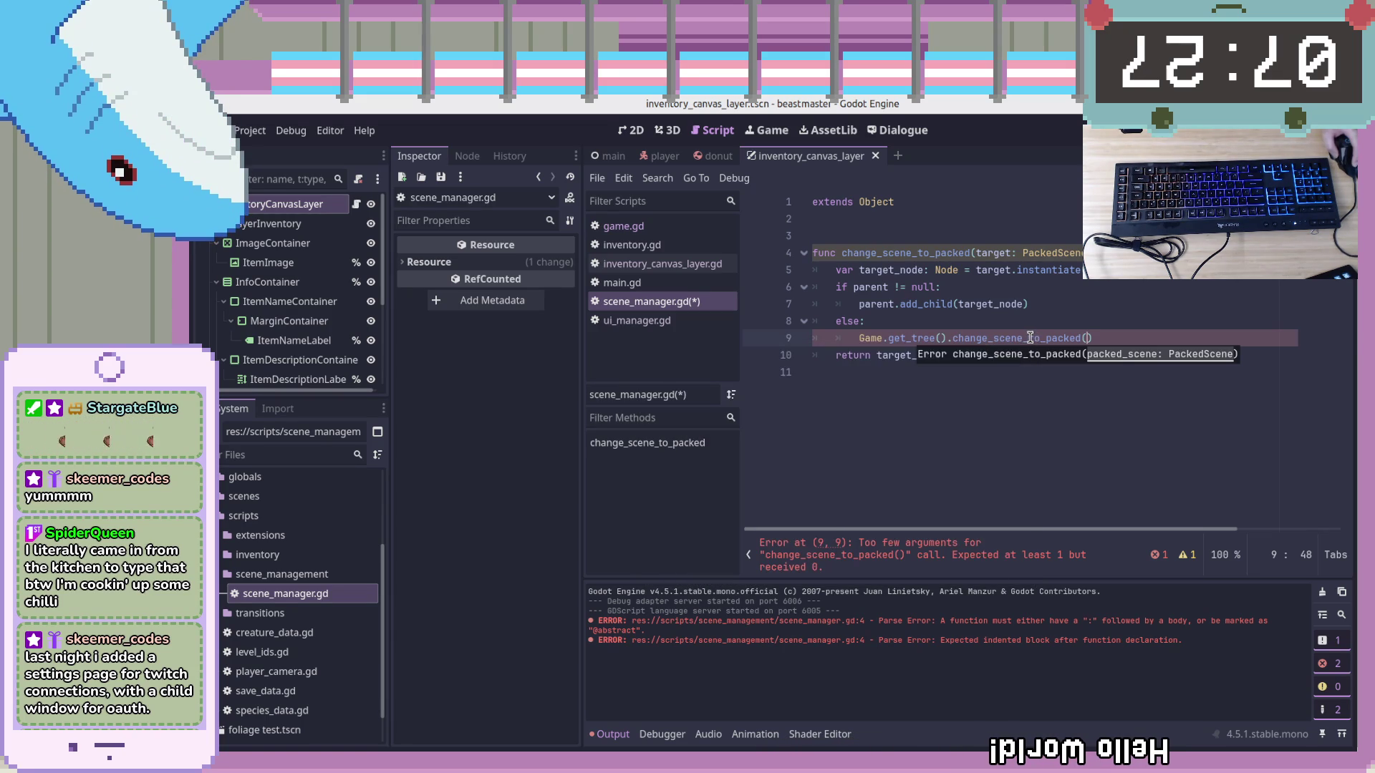
Swap the change_scene_to_packed call on line 9 for current_scene: Game.get_tree().current_scene
click(943, 336)
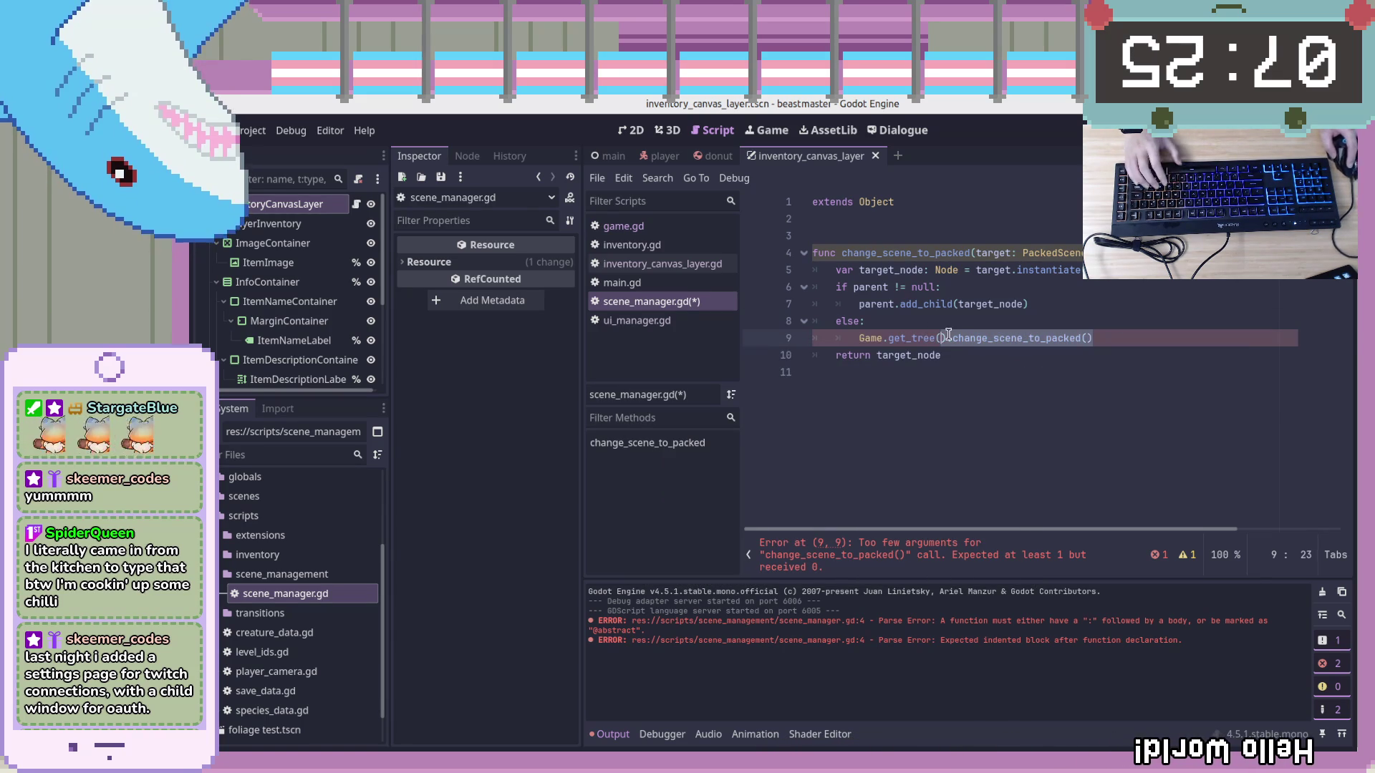
key(shift+End)
text().)
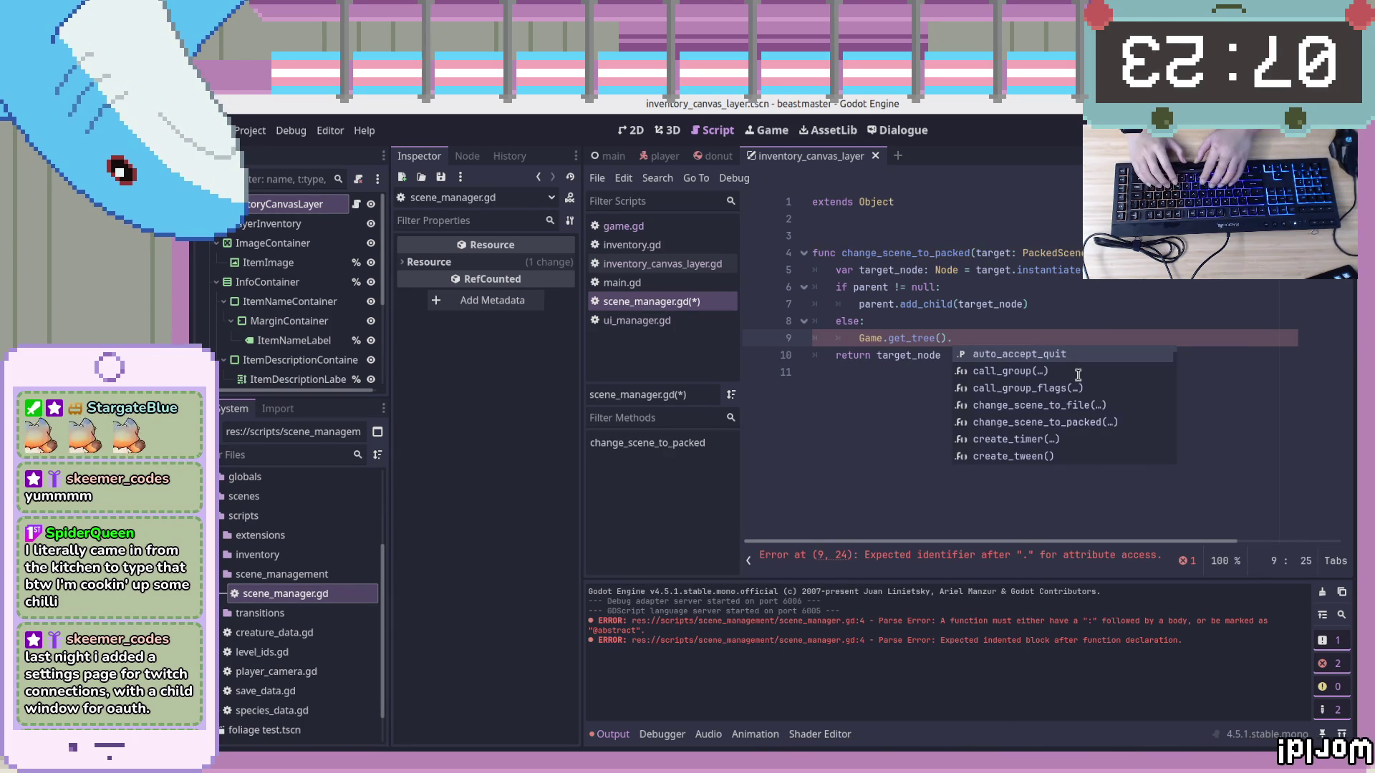
scroll(1067, 396, down, 3)
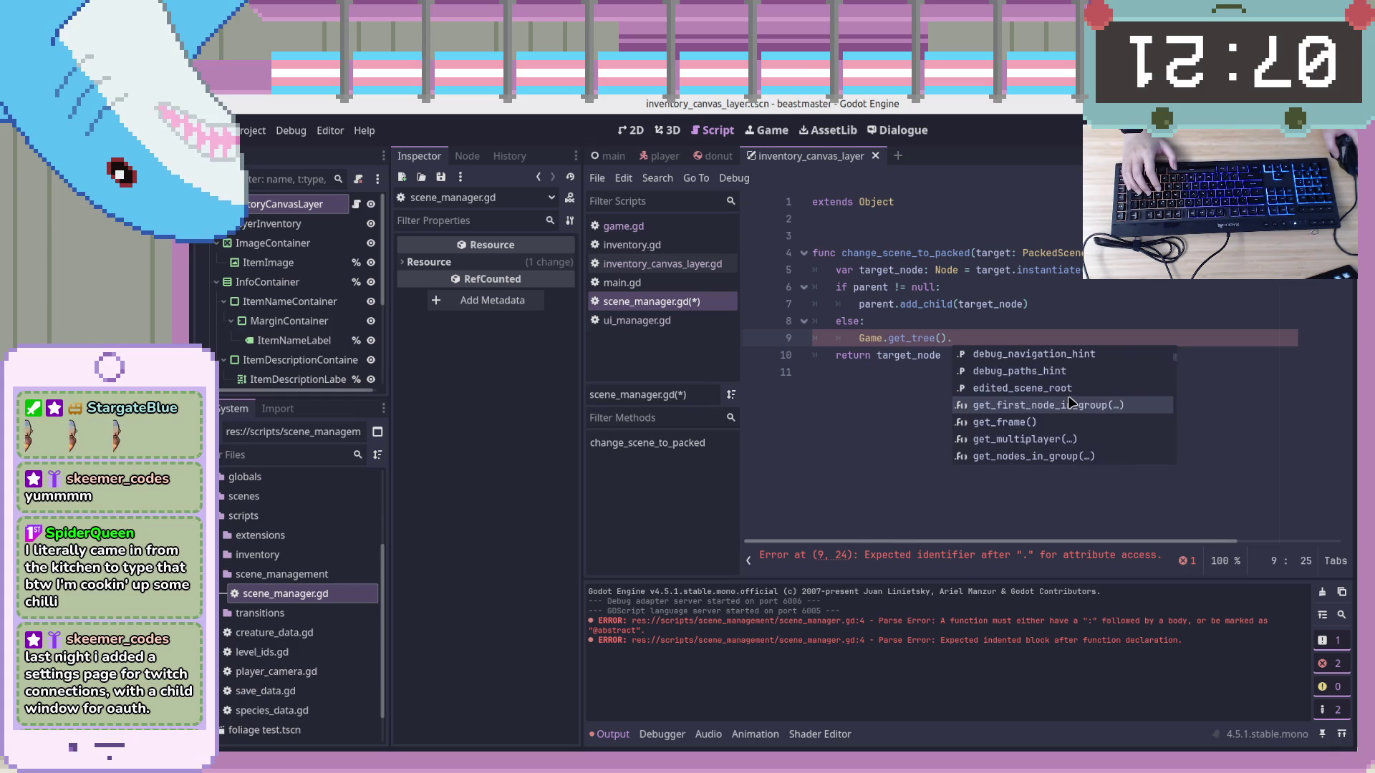
scroll(1072, 402, down, 4)
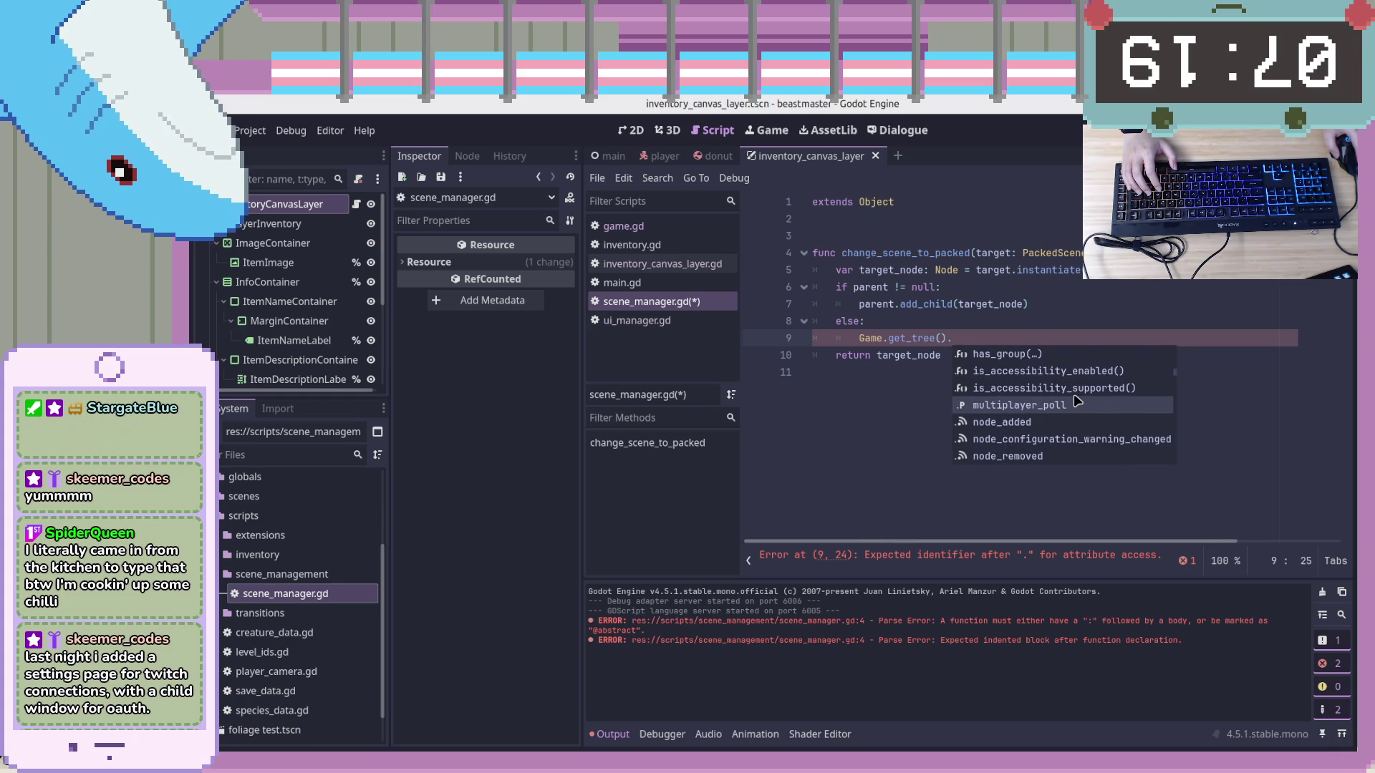
scroll(1078, 402, down, 3)
scroll(1074, 398, up, 6)
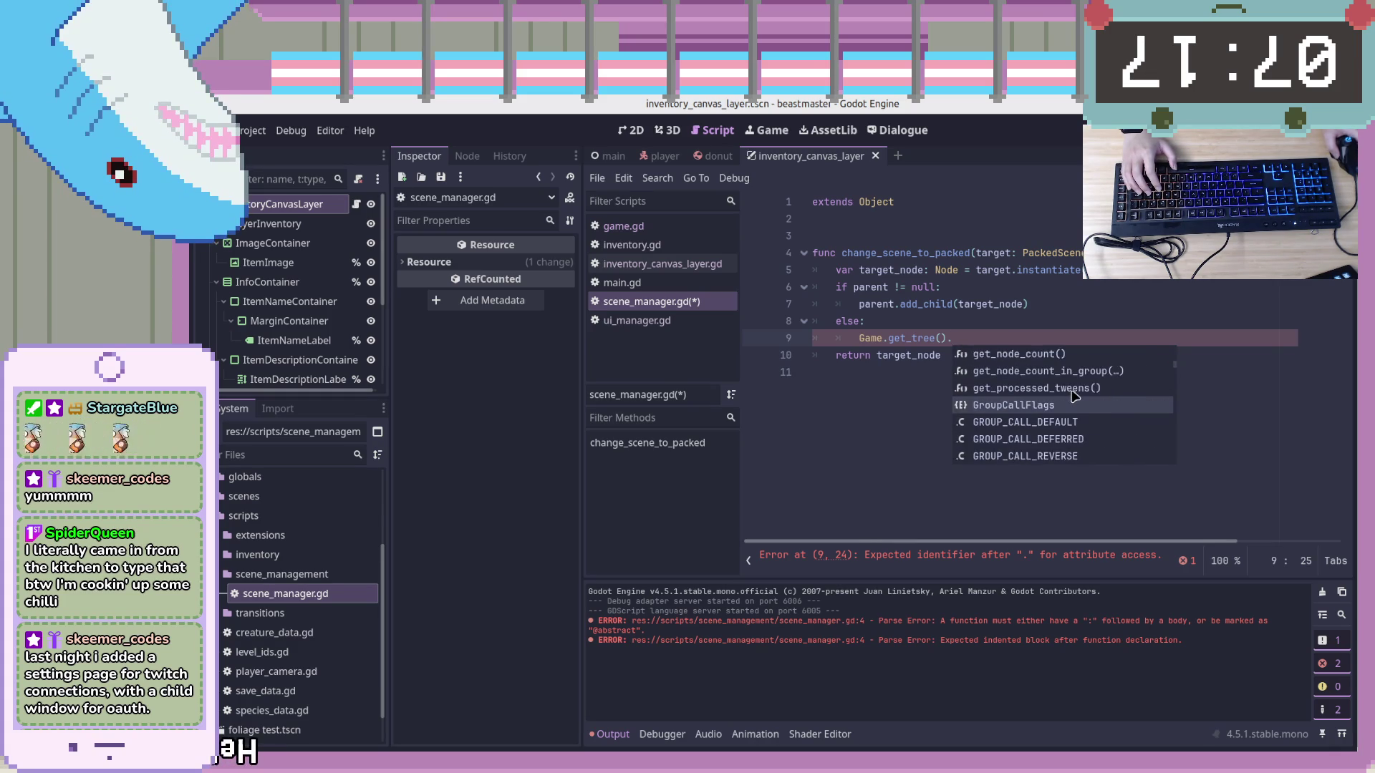
scroll(1073, 394, up, 3)
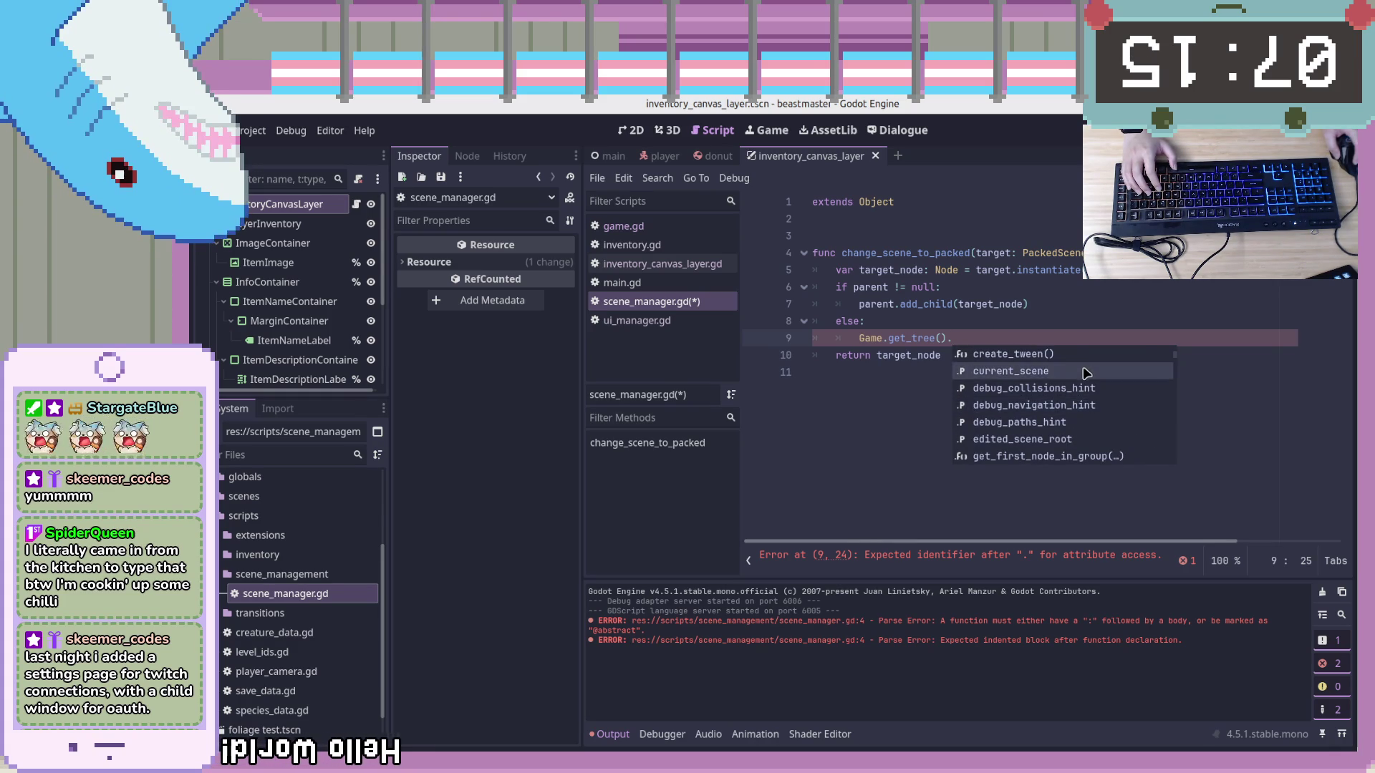
click(1087, 373)
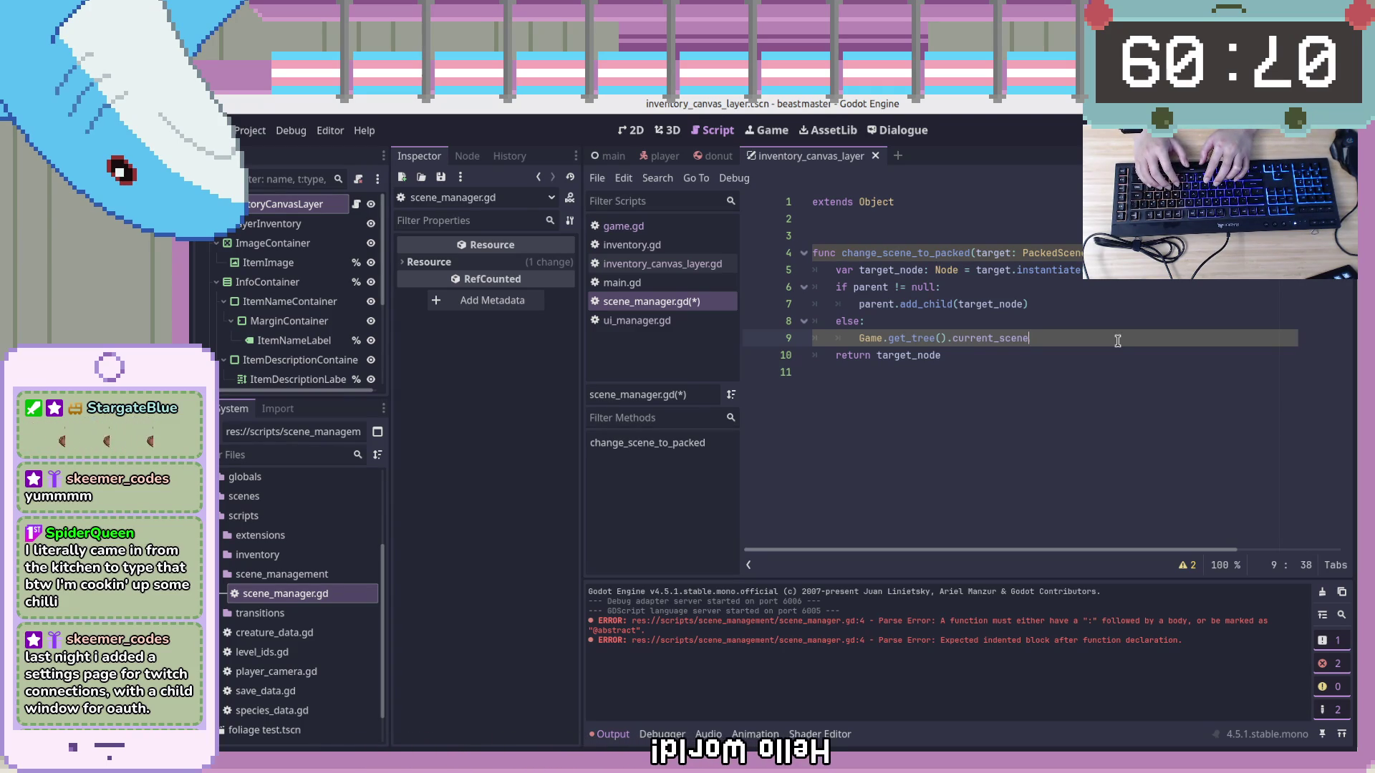
key(Home)
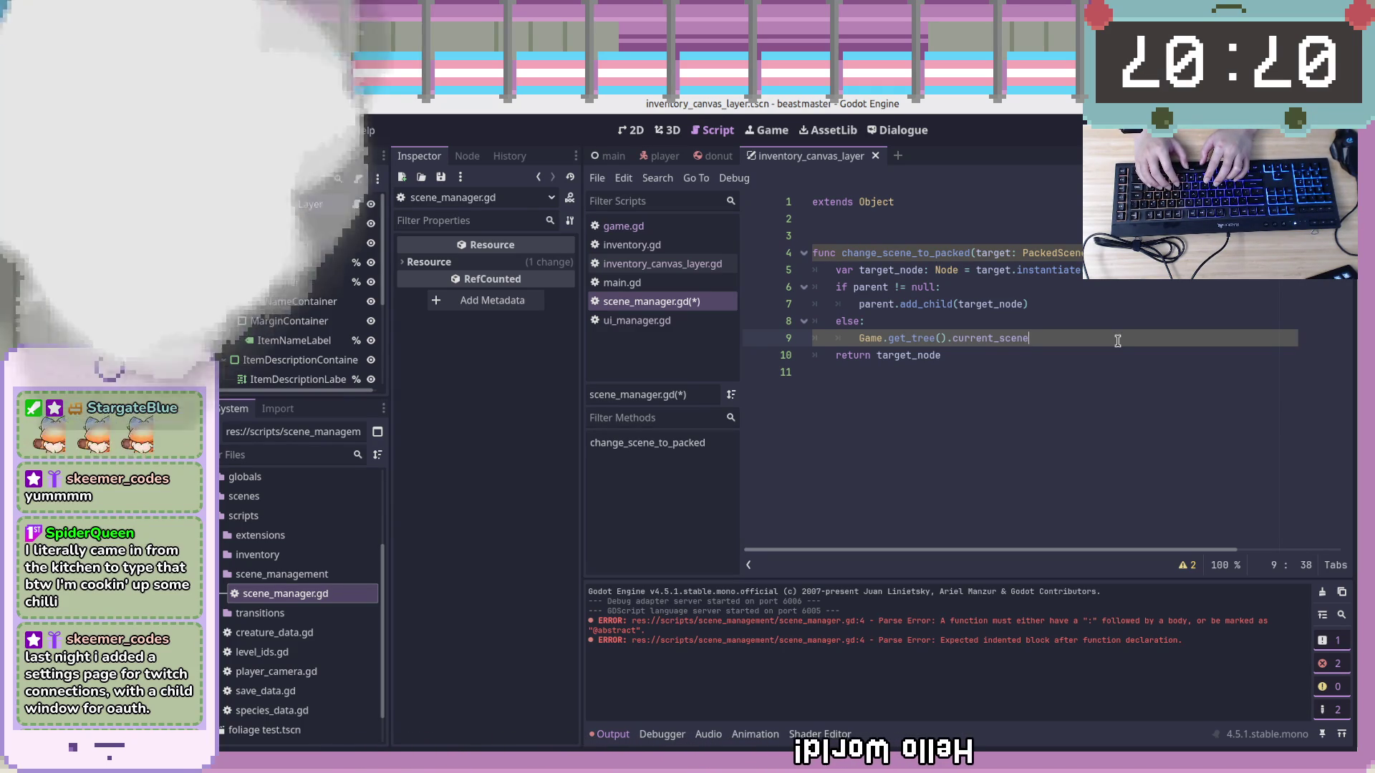
Nest Game.get_tree().current_scene on line 10 under a new 'if persist_old == true:' condition
text(if per)
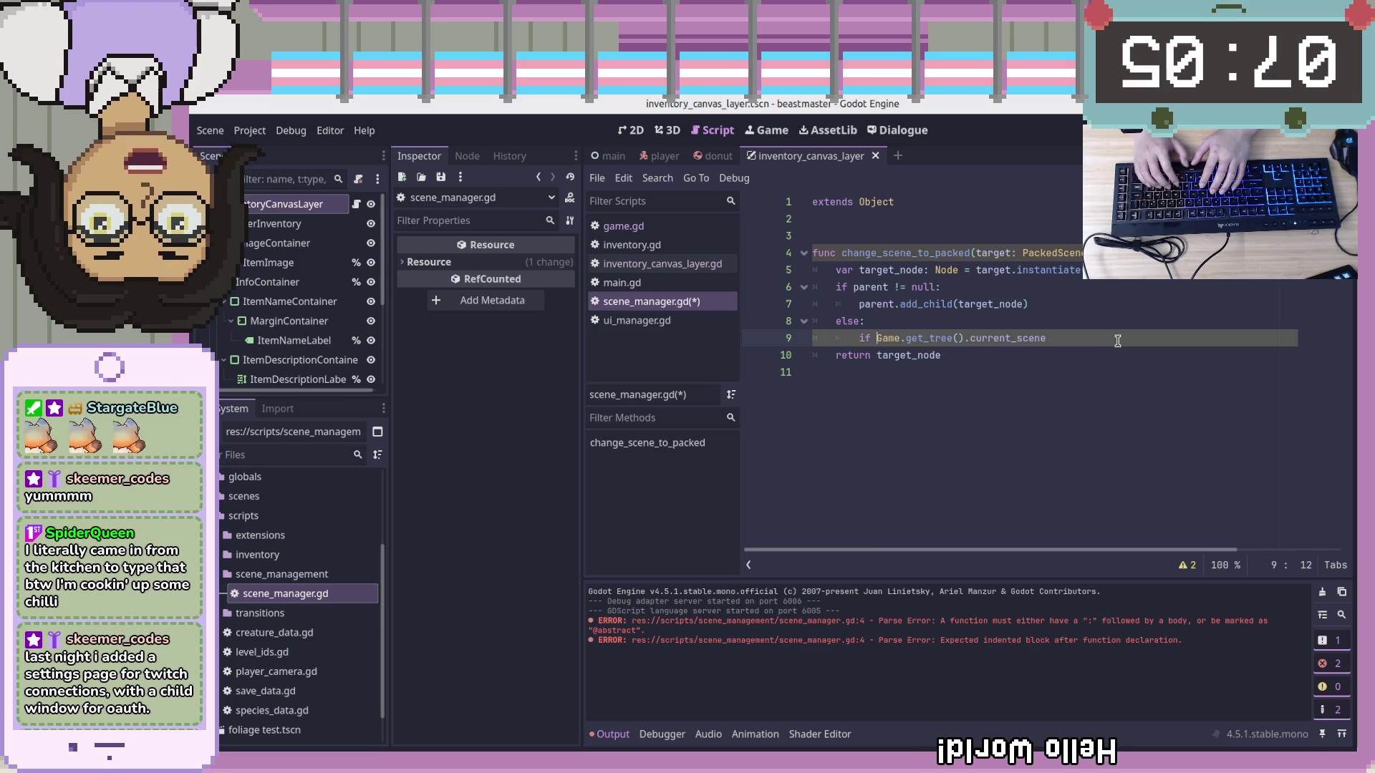
text(sist_o)
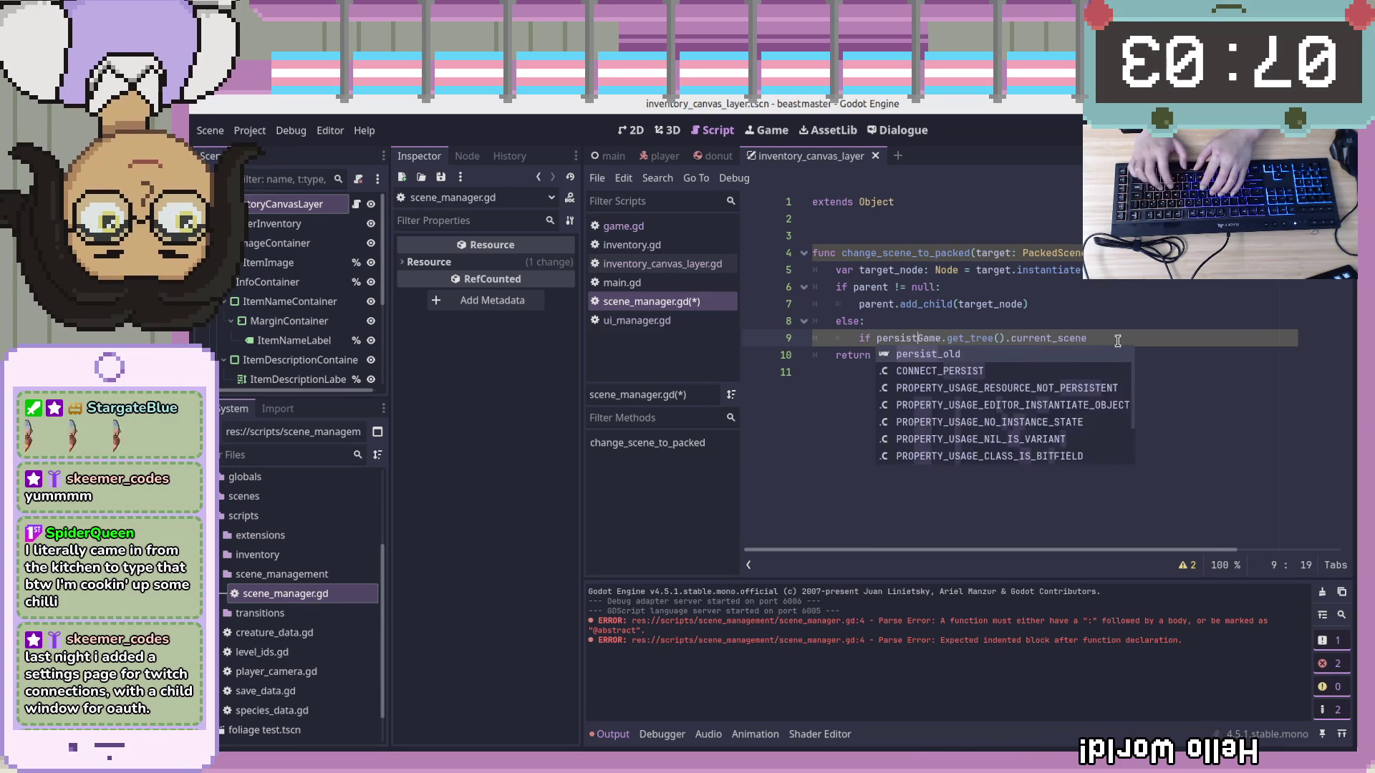
text(ld)
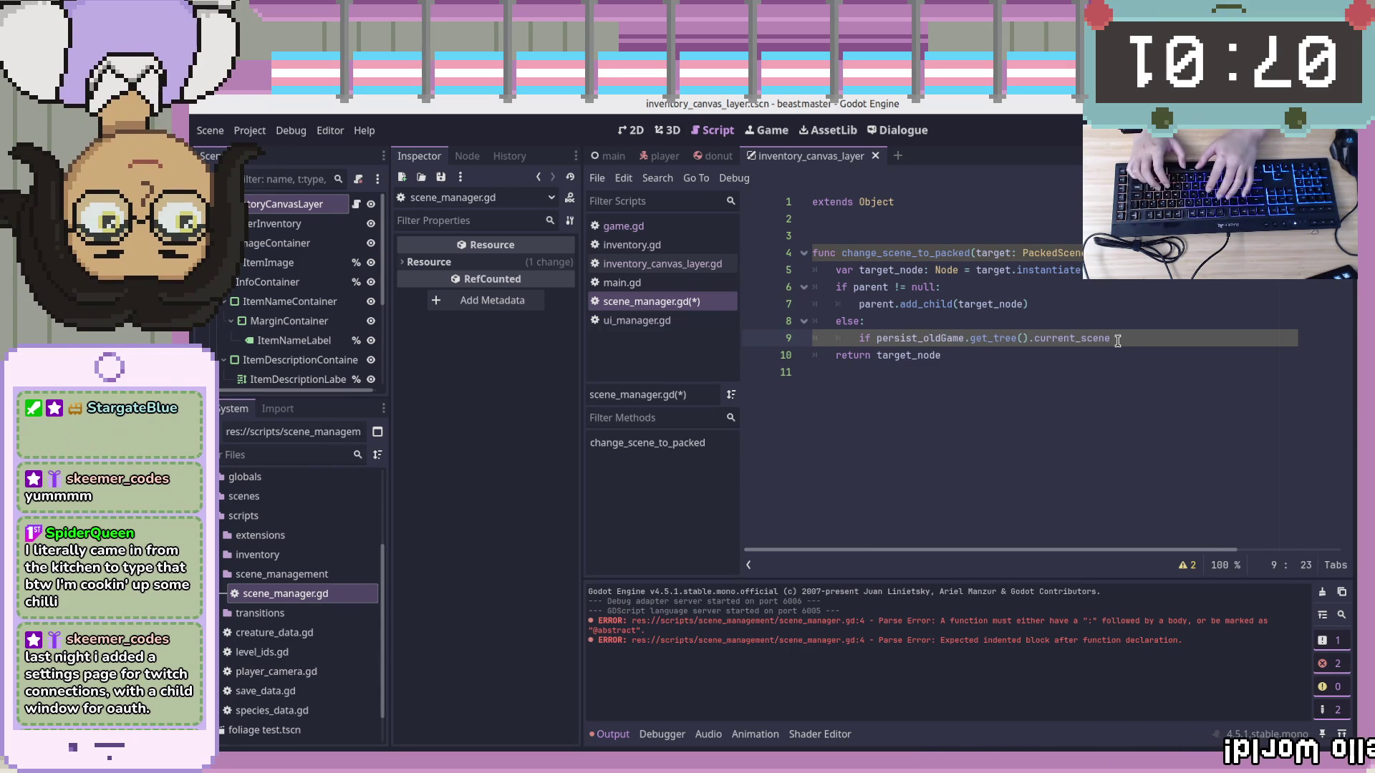
key(Return)
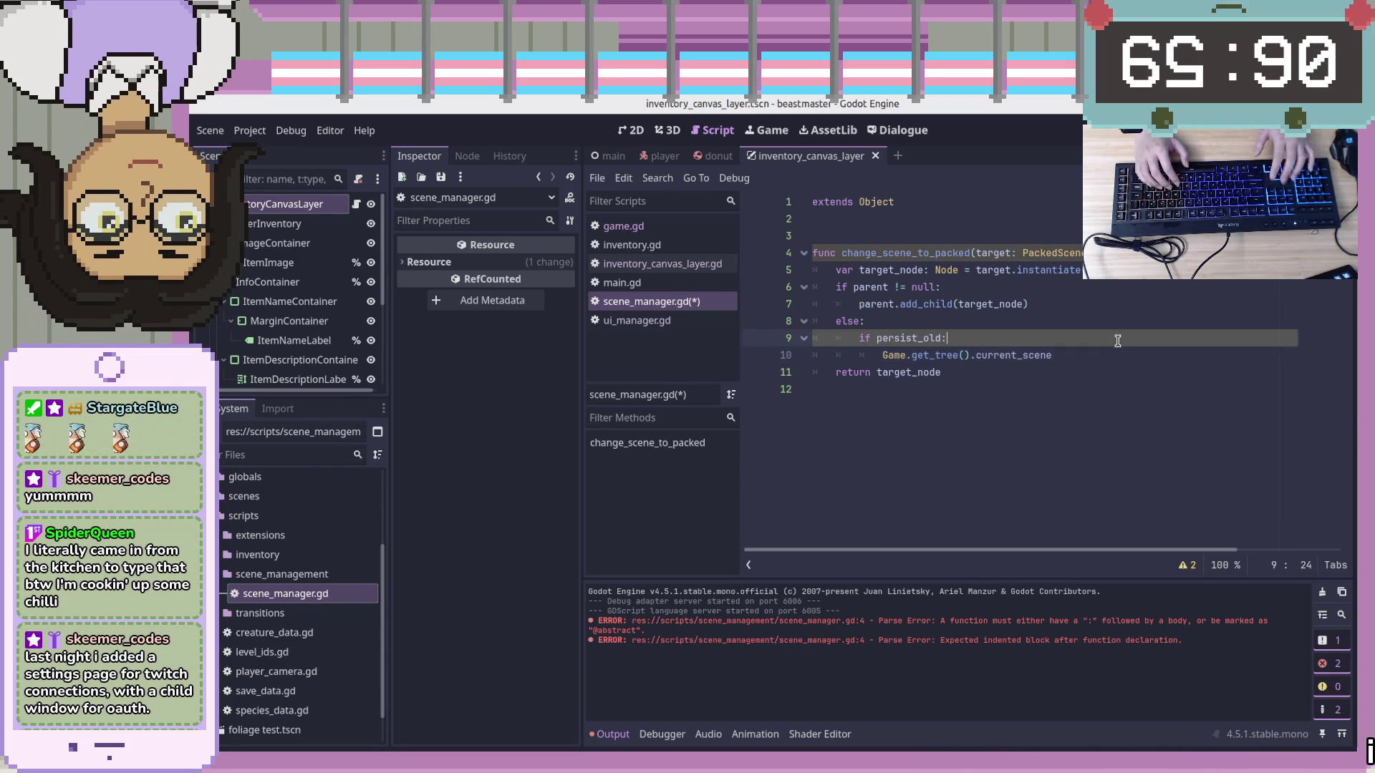
key(Up)
key(End)
key(Left)
text(= true)
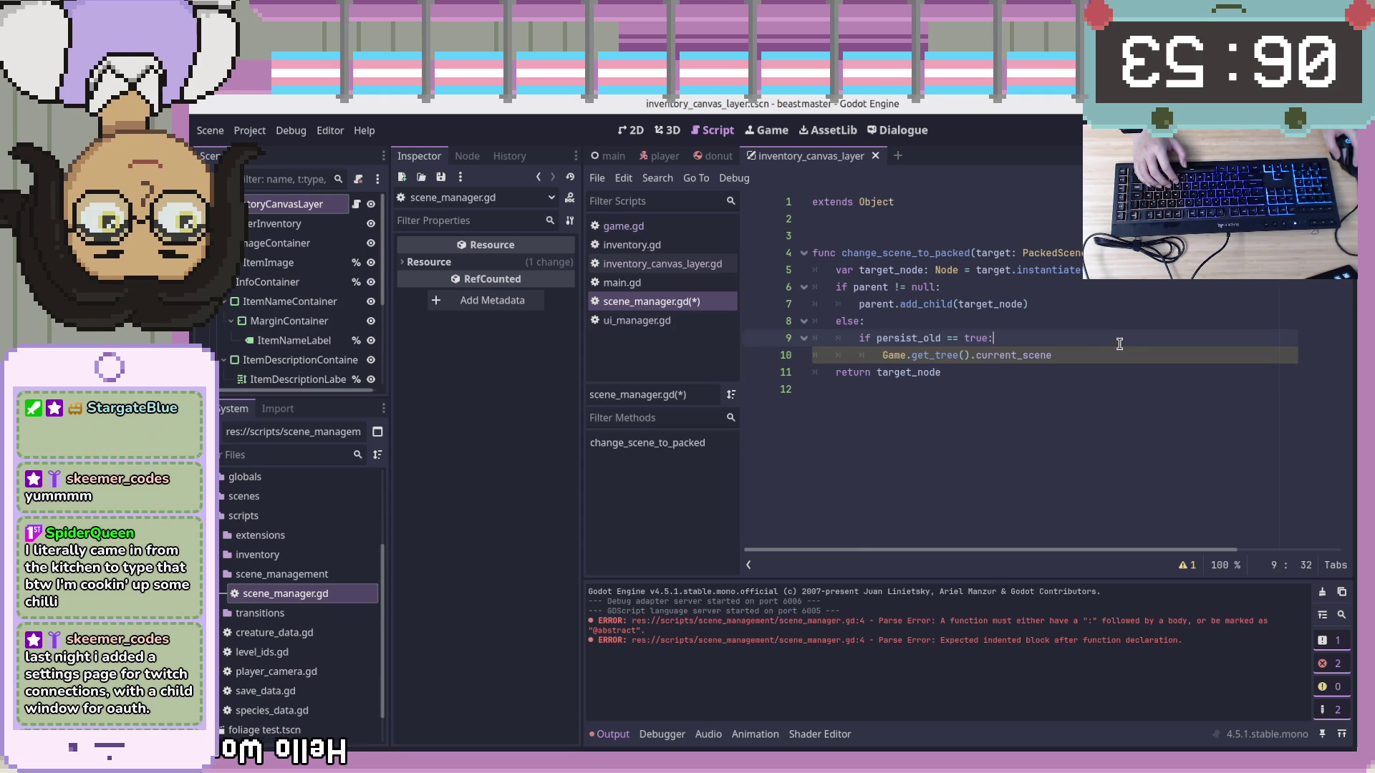
click(980, 342)
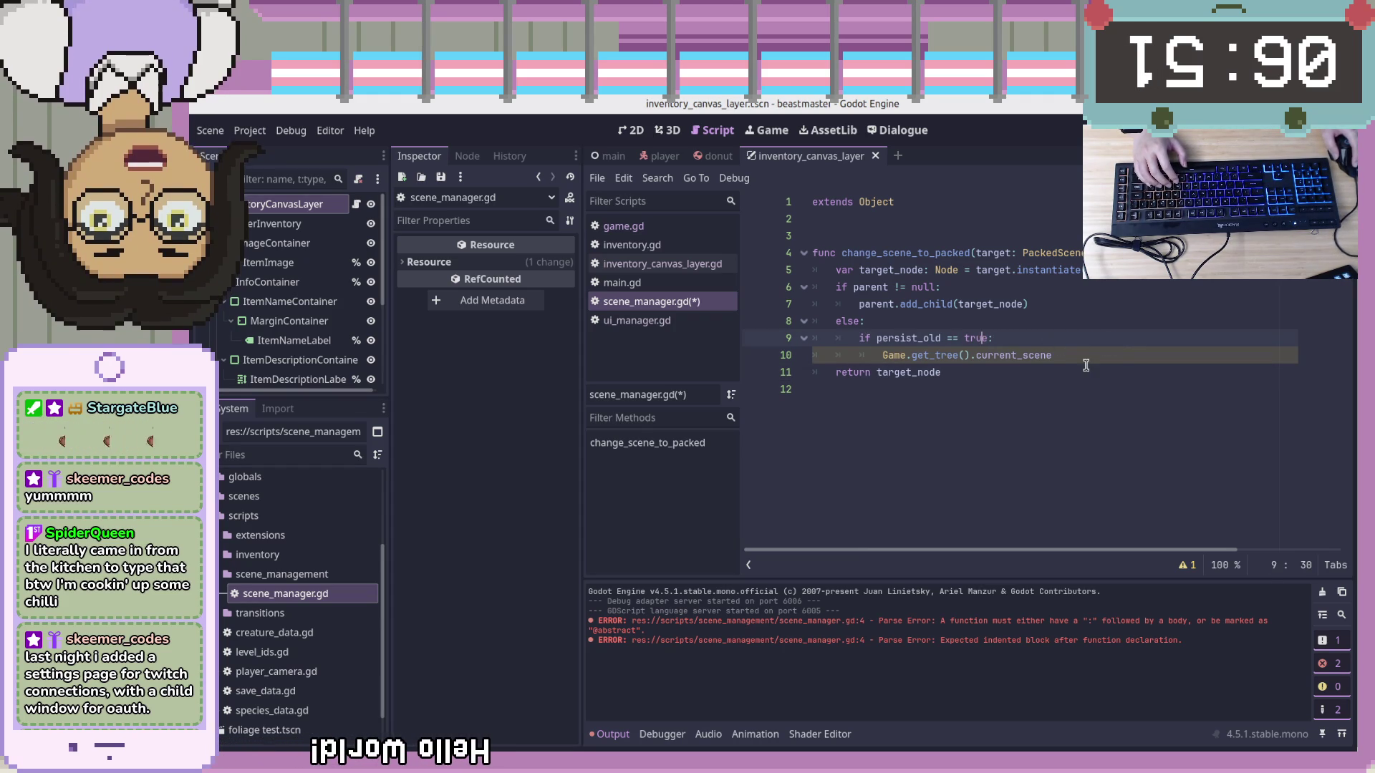
key(Down)
key(End)
key(Home)
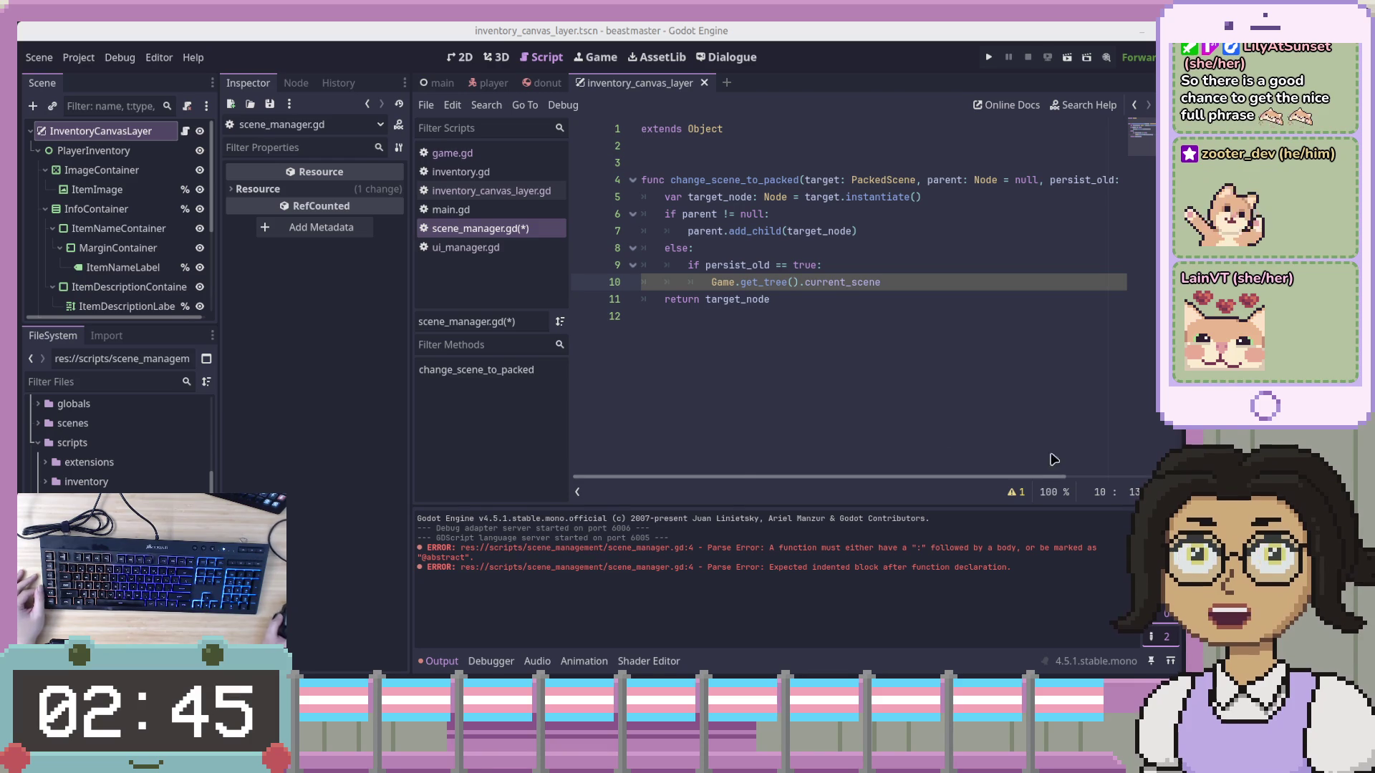
Leave the caret on empty line 12 and switch to the draw.io Game Architecture diagram
click(769, 372)
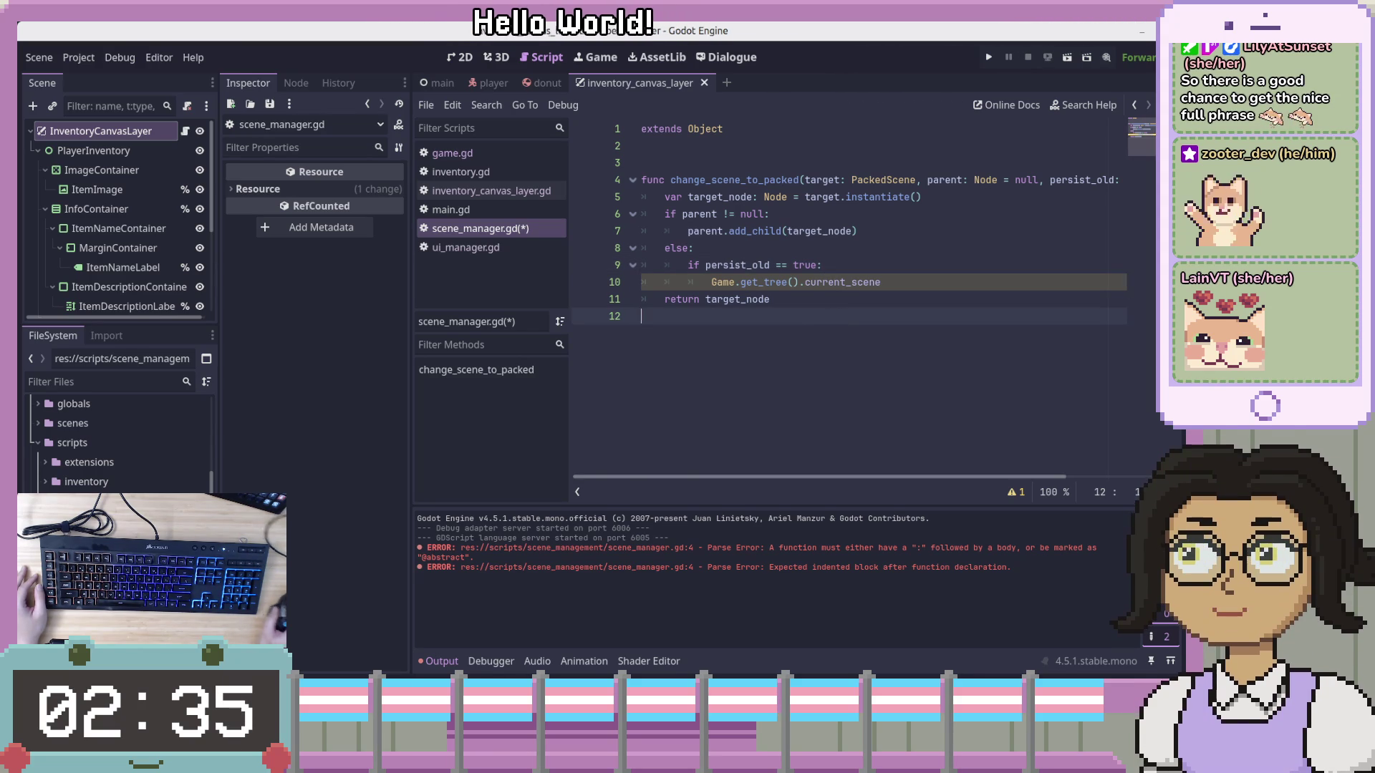
key(alt+Tab)
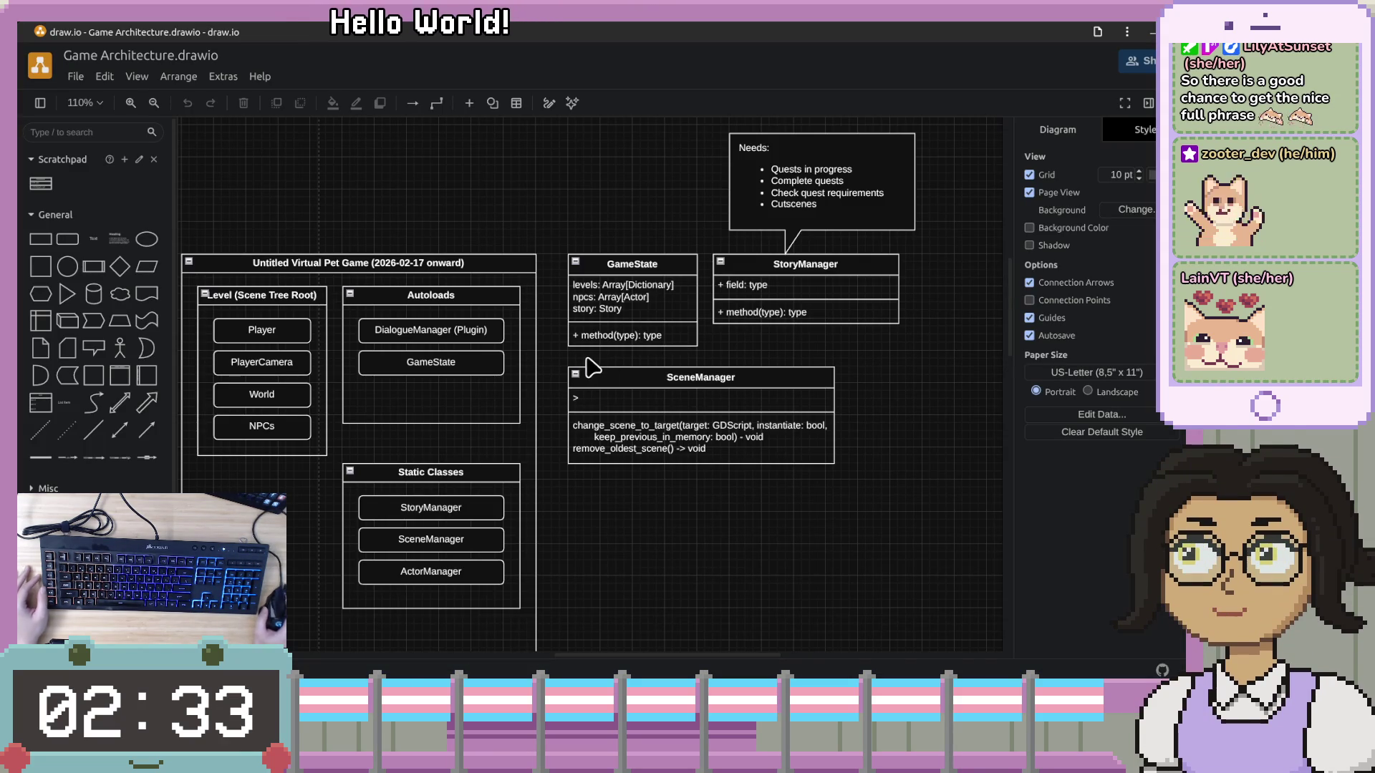
Pan and zoom the diagram to show the Whimsy Wizard 'Remember:' callout at 185%
scroll(589, 366, down, 2)
mouse_move(589, 367)
mouse_down()
mouse_move(570, 356)
mouse_move(562, 280)
mouse_move(799, 329)
mouse_move(665, 330)
mouse_up()
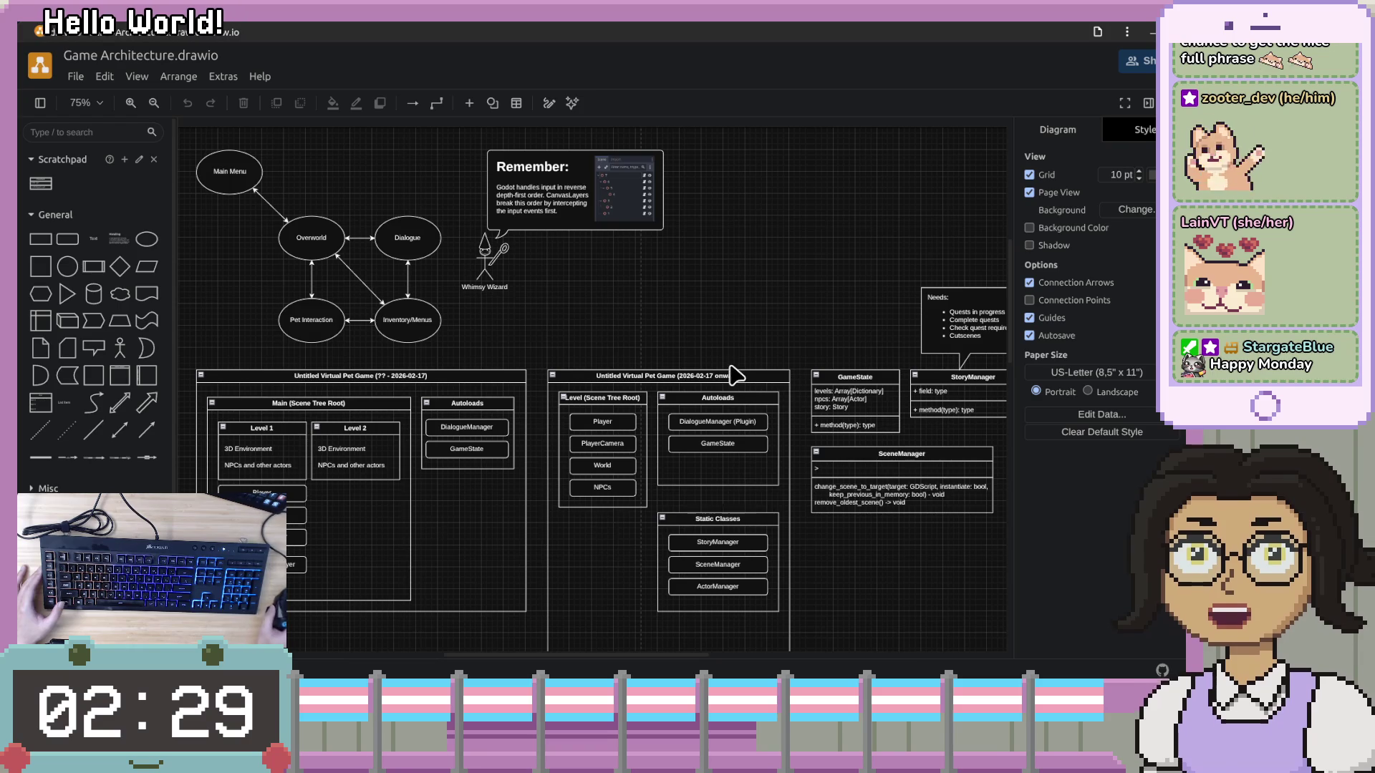
drag(562, 527, 704, 455)
scroll(602, 435, up, 3)
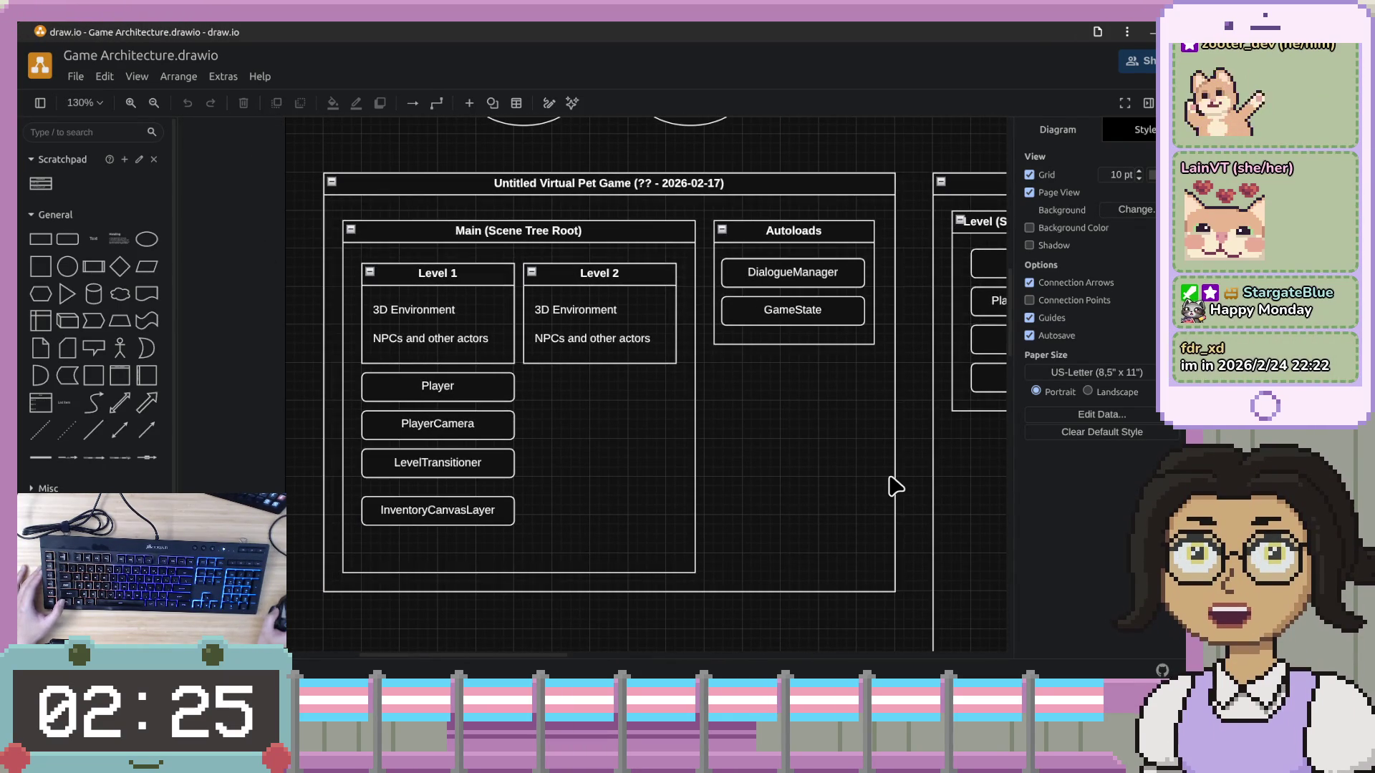
mouse_move(914, 324)
mouse_down()
mouse_move(828, 365)
mouse_move(892, 215)
mouse_move(709, 492)
mouse_up()
scroll(730, 448, up, 1)
scroll(730, 447, up, 1)
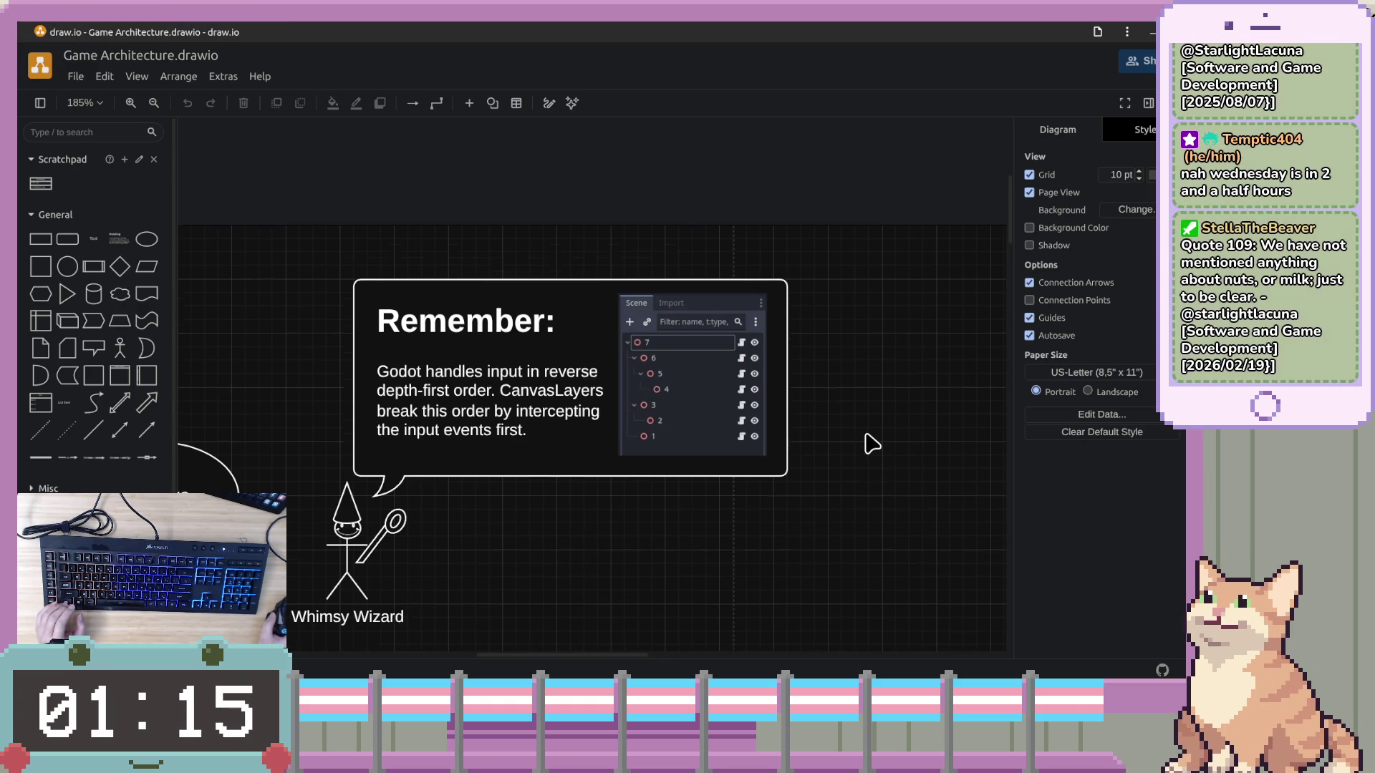
Scroll the diagram briefly, then bring up Firefox with the Yu-Gi-Oh! Episodes page
scroll(872, 448, down, 5)
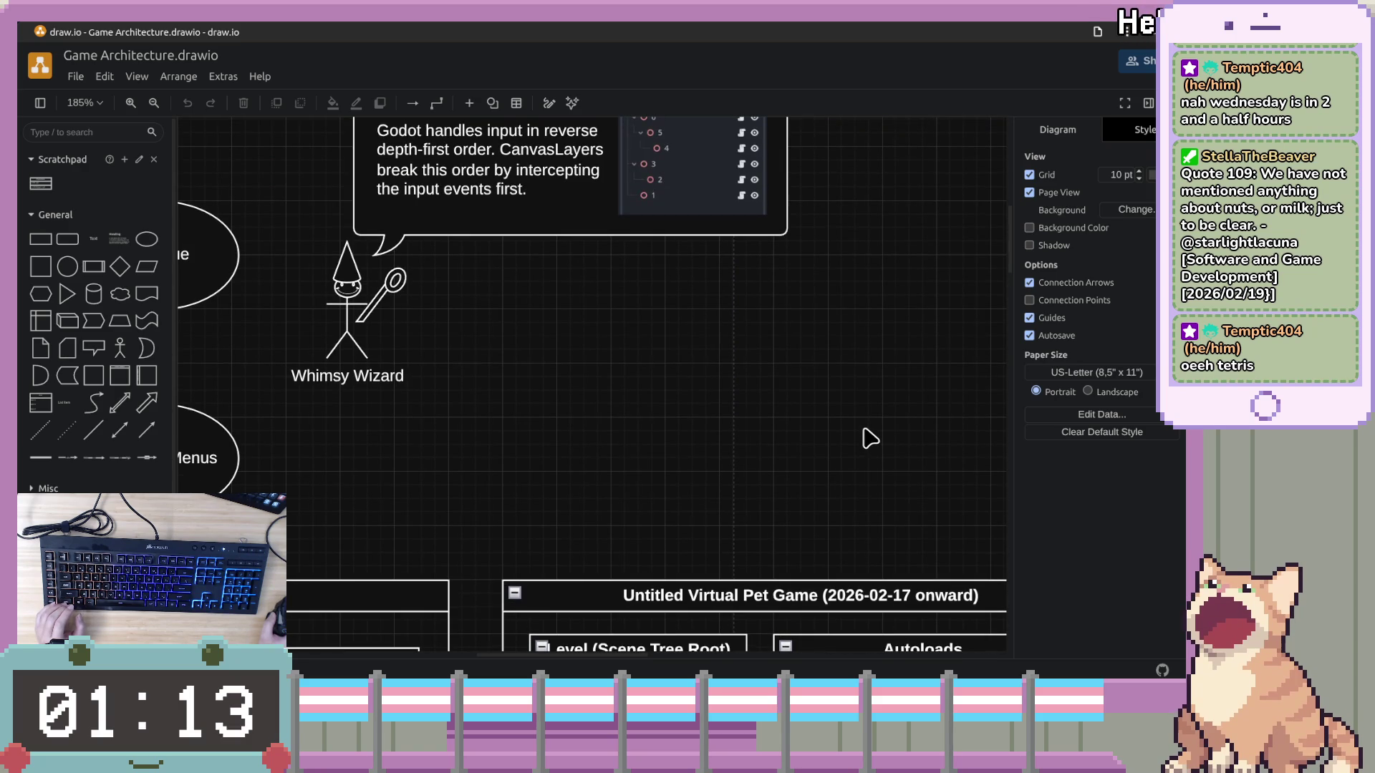
scroll(871, 440, up, 2)
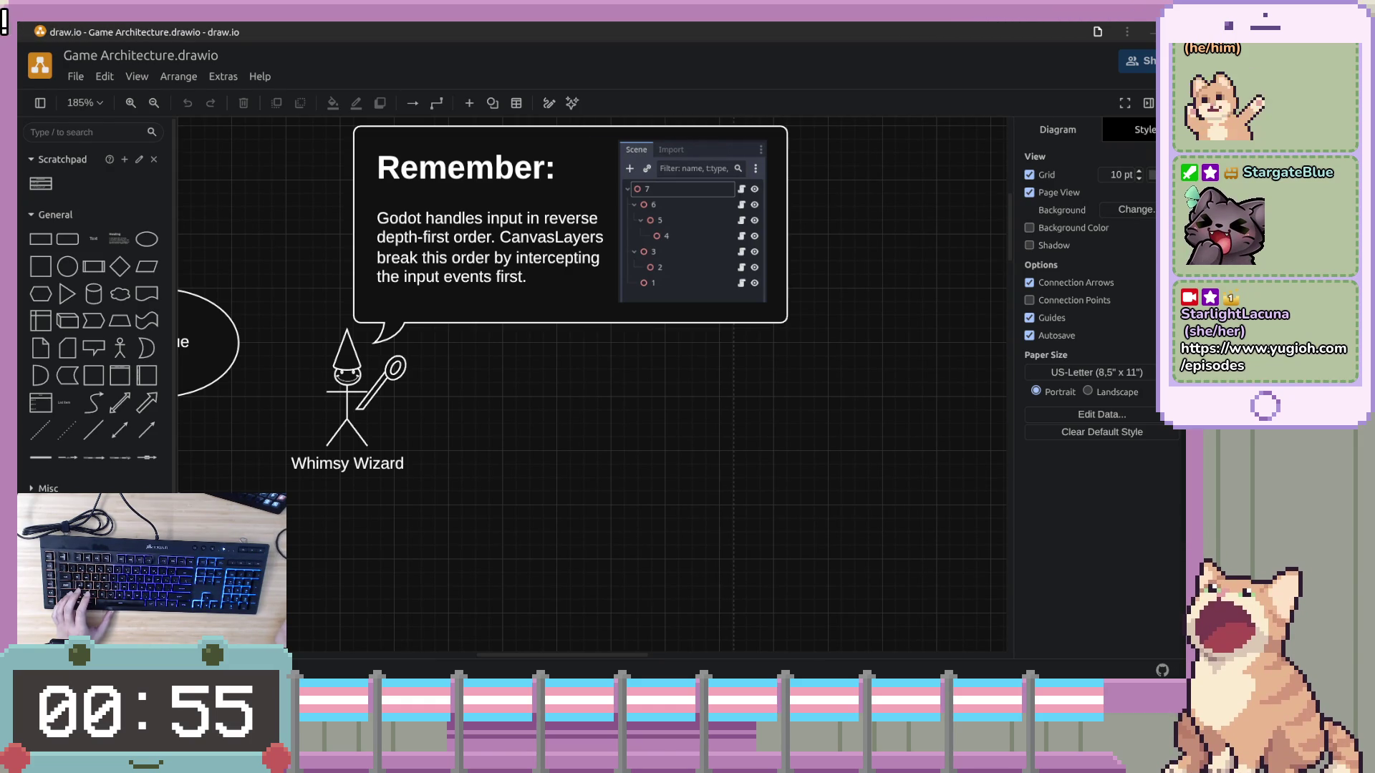
key(alt+Tab)
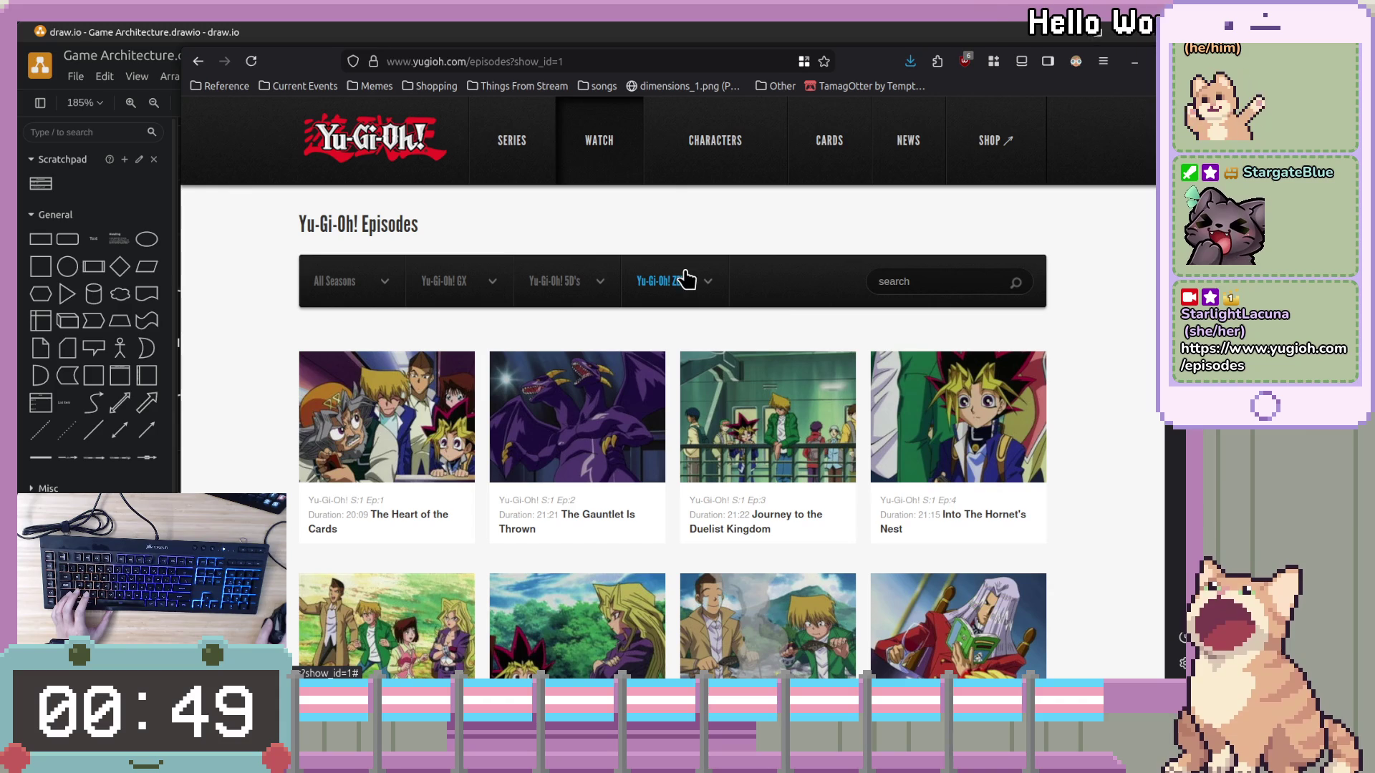
Scroll to Yu-Gi-Oh! episodes 1–8, then return to the draw.io diagram
scroll(1121, 430, down, 3)
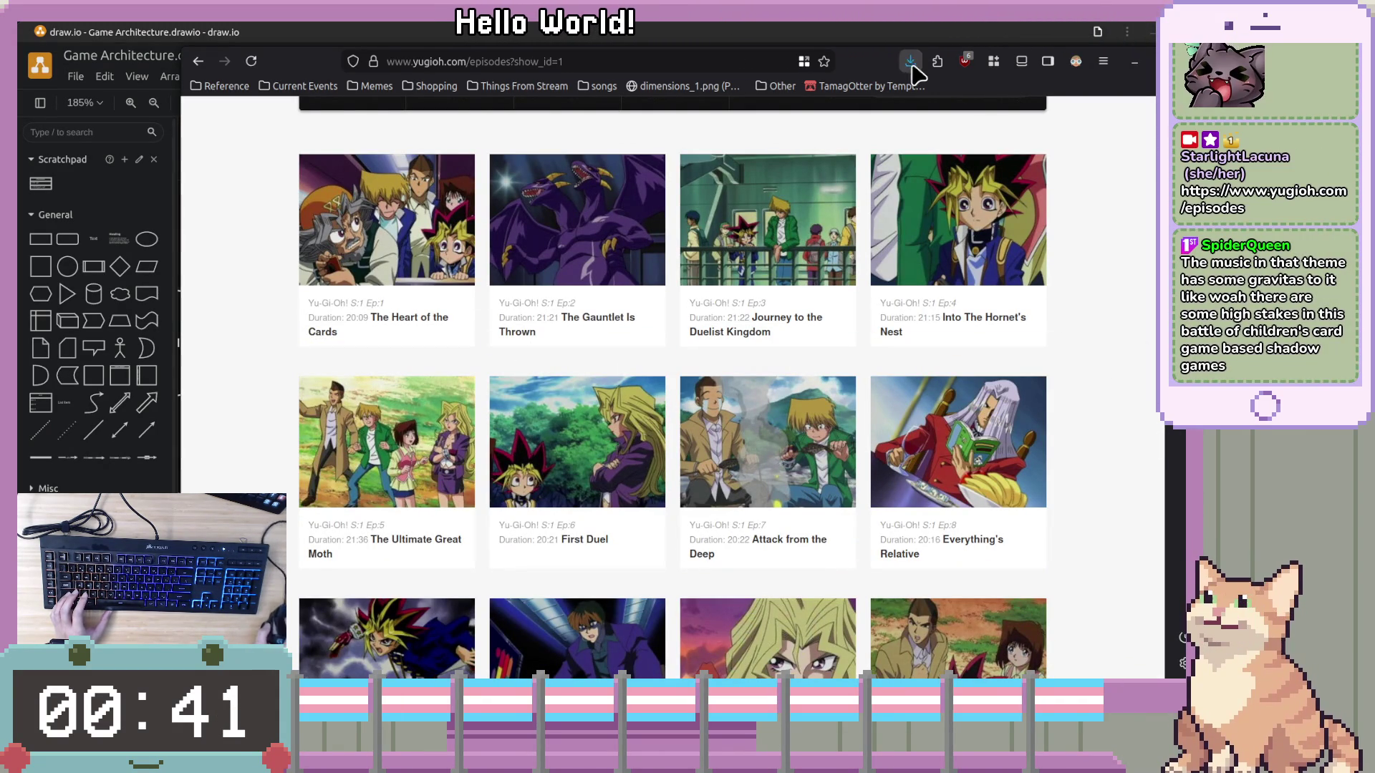
key(alt+Tab)
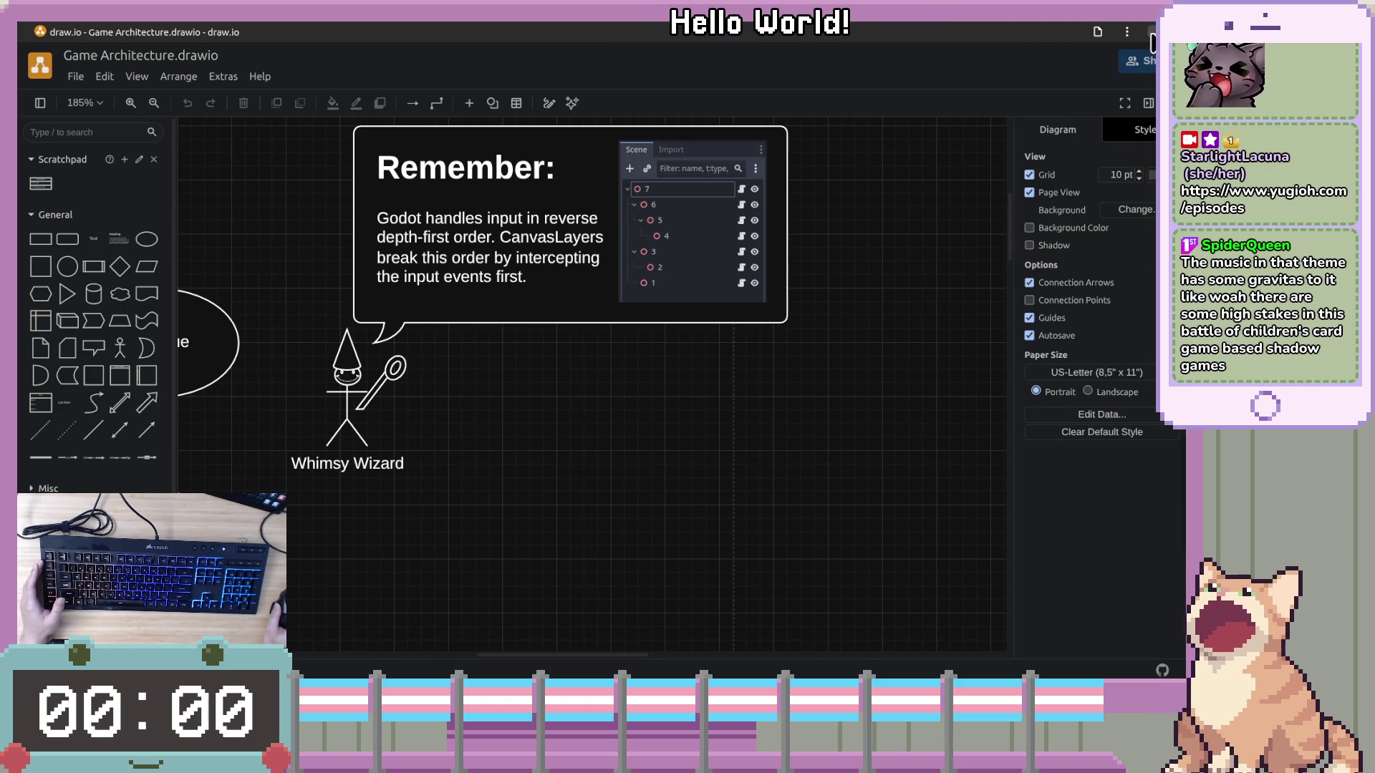
Switch back to scene_manager.gd in the Godot script editor
key(alt+Tab)
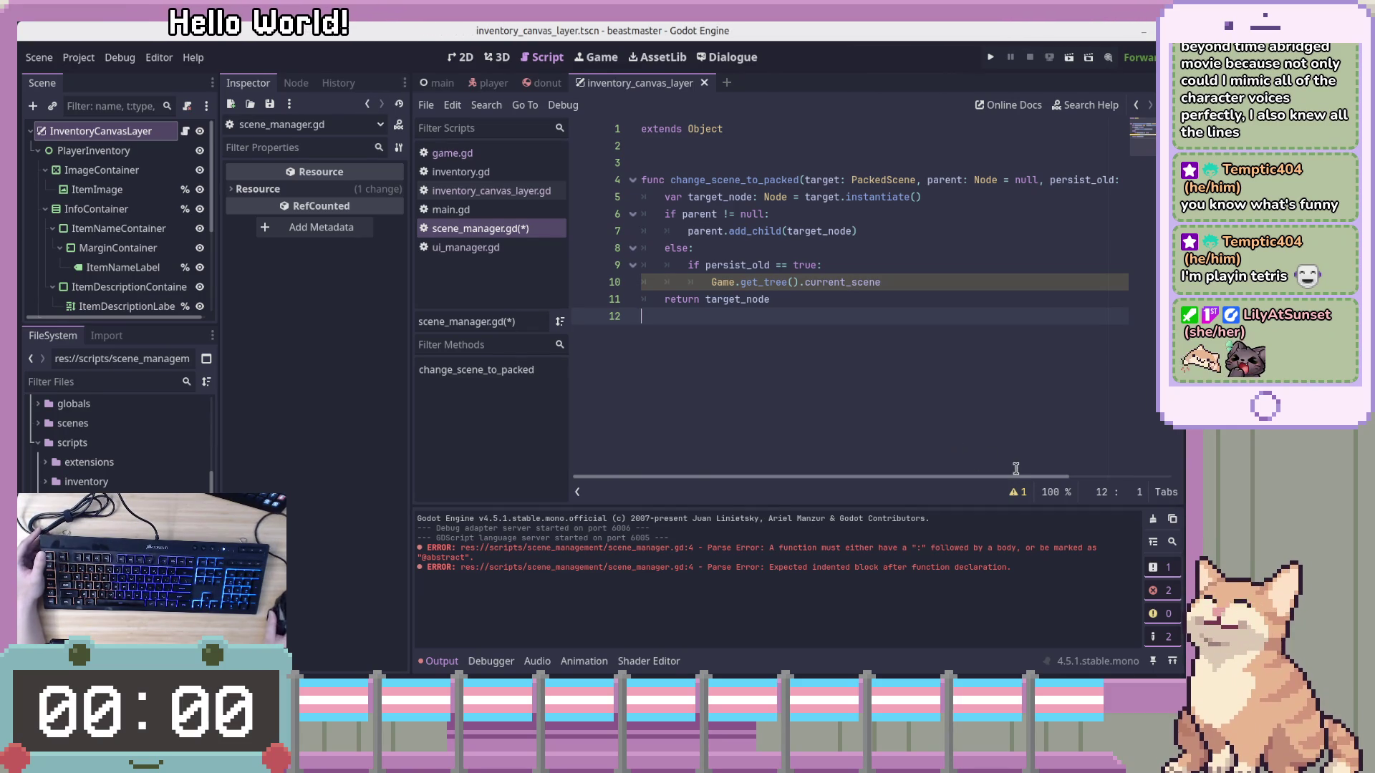
click(996, 310)
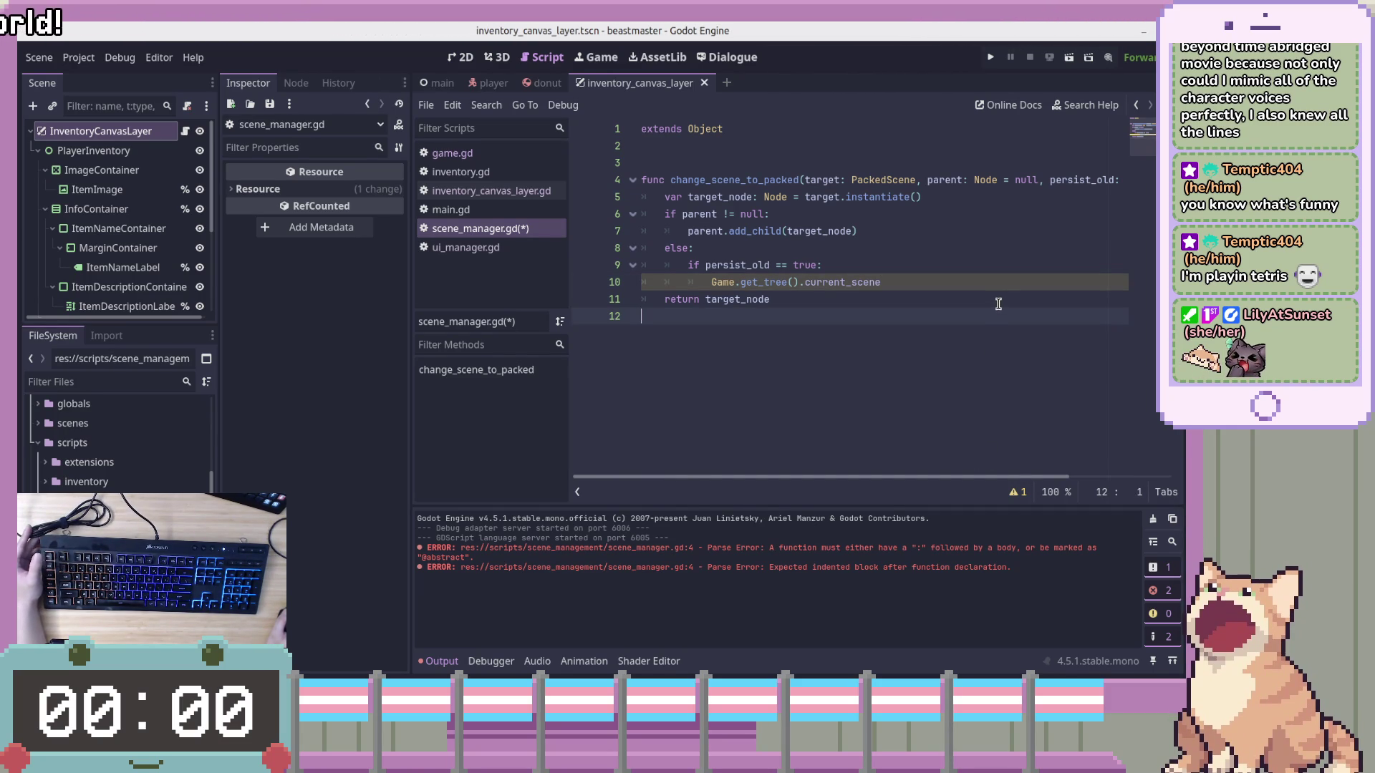
click(996, 307)
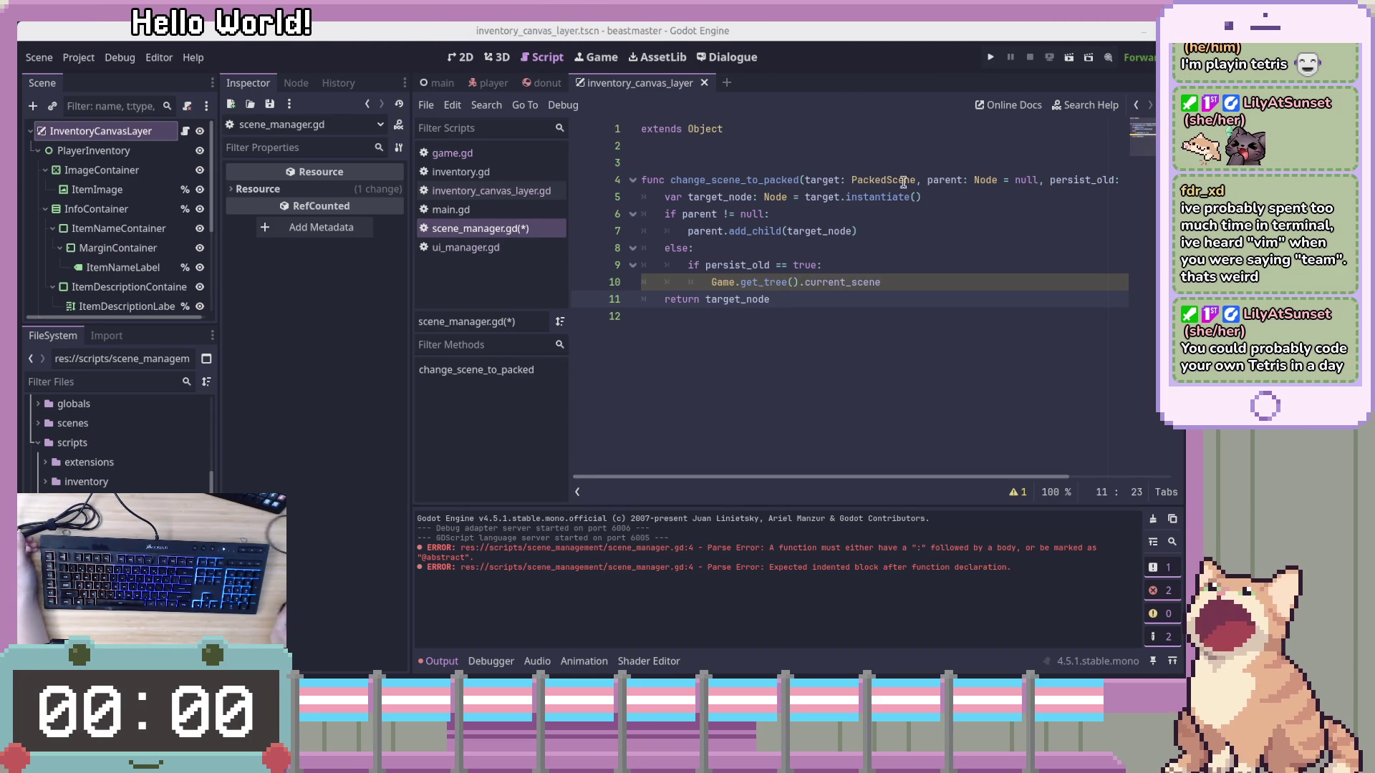
click(854, 346)
click(939, 285)
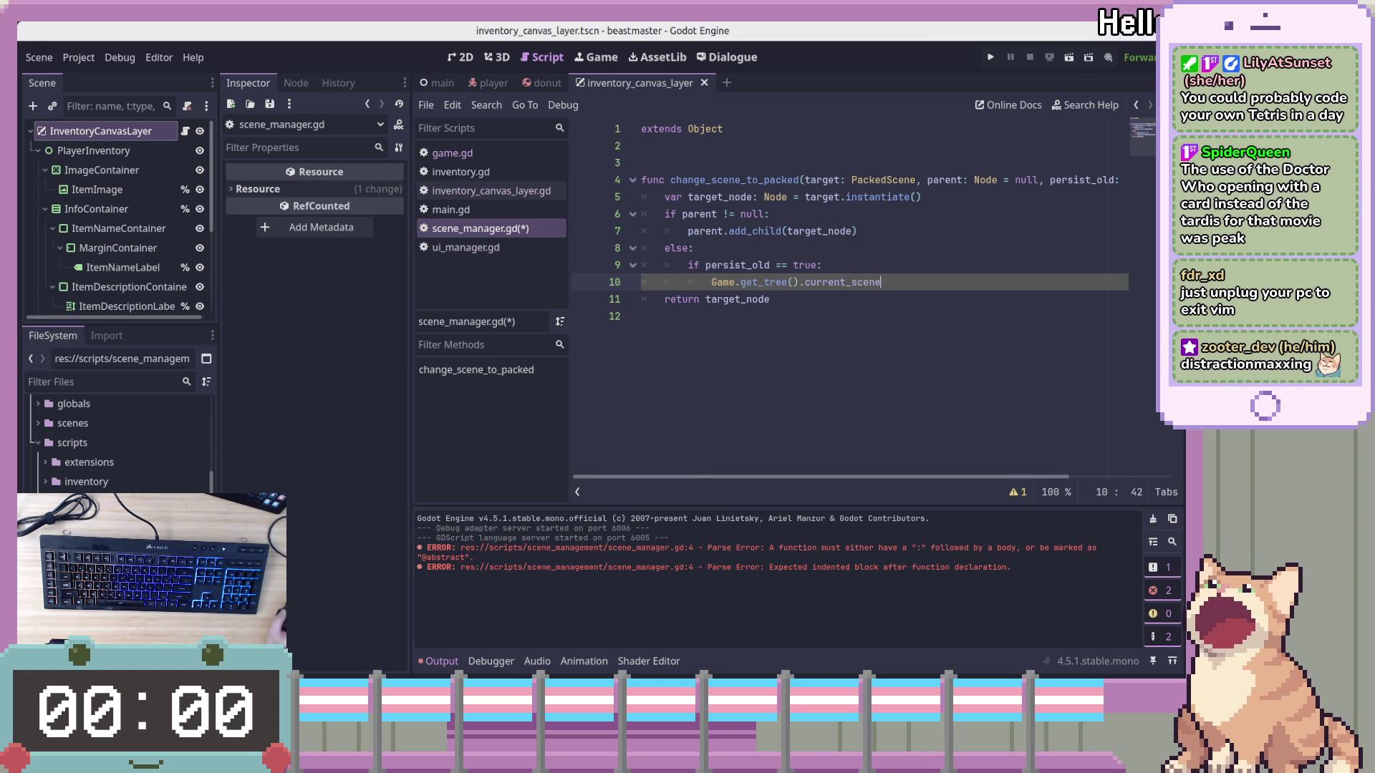
Move the caret through lines 6–10 of scene_manager.gd, ending on the current_scene line
click(1028, 217)
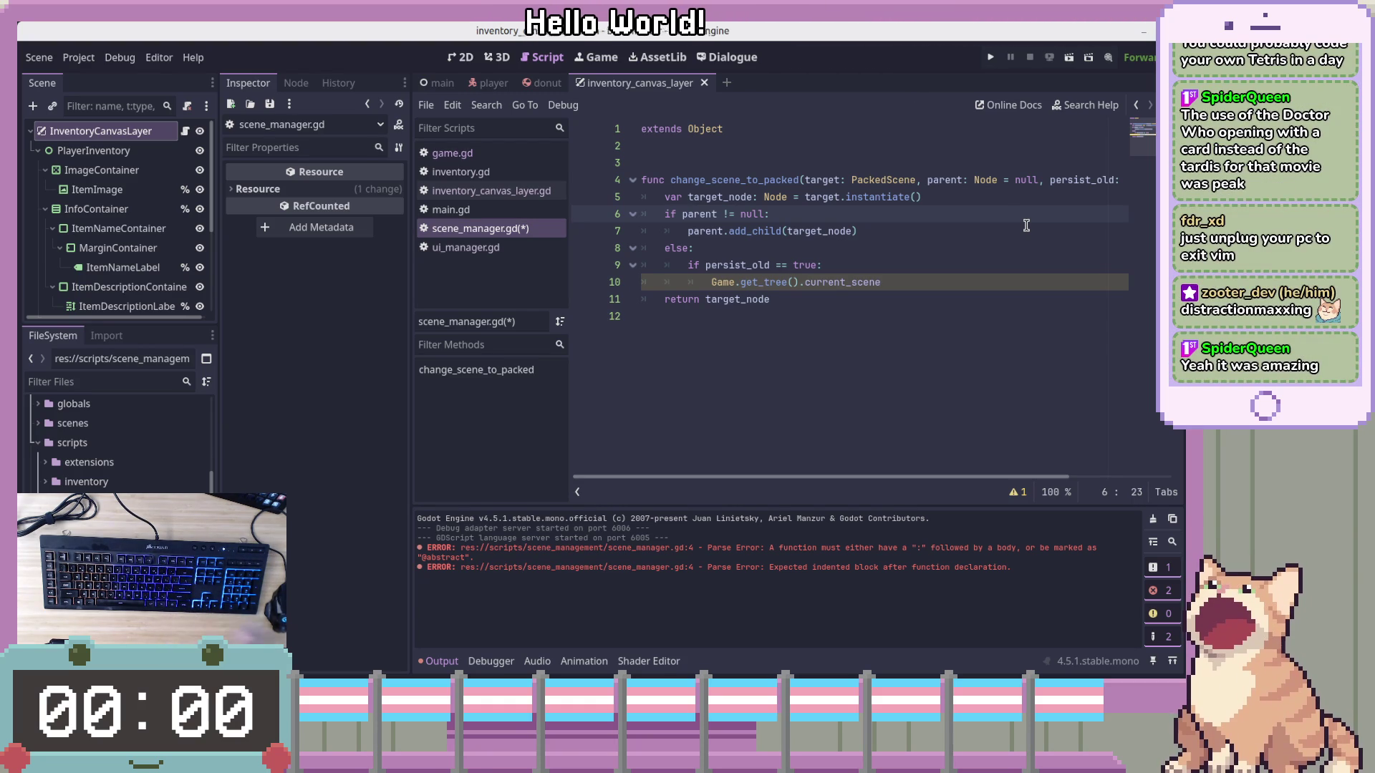
click(941, 299)
key(Up)
key(End)
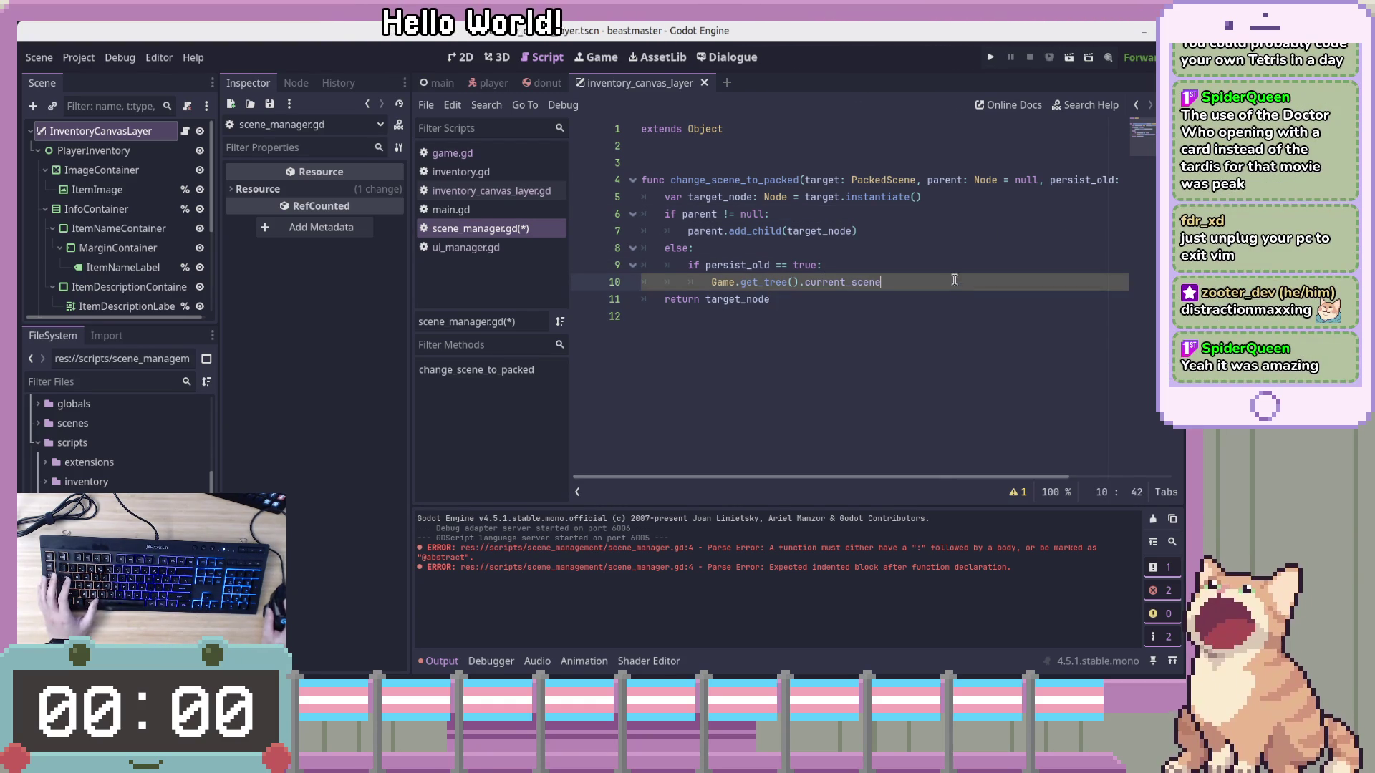
click(972, 272)
key(Down)
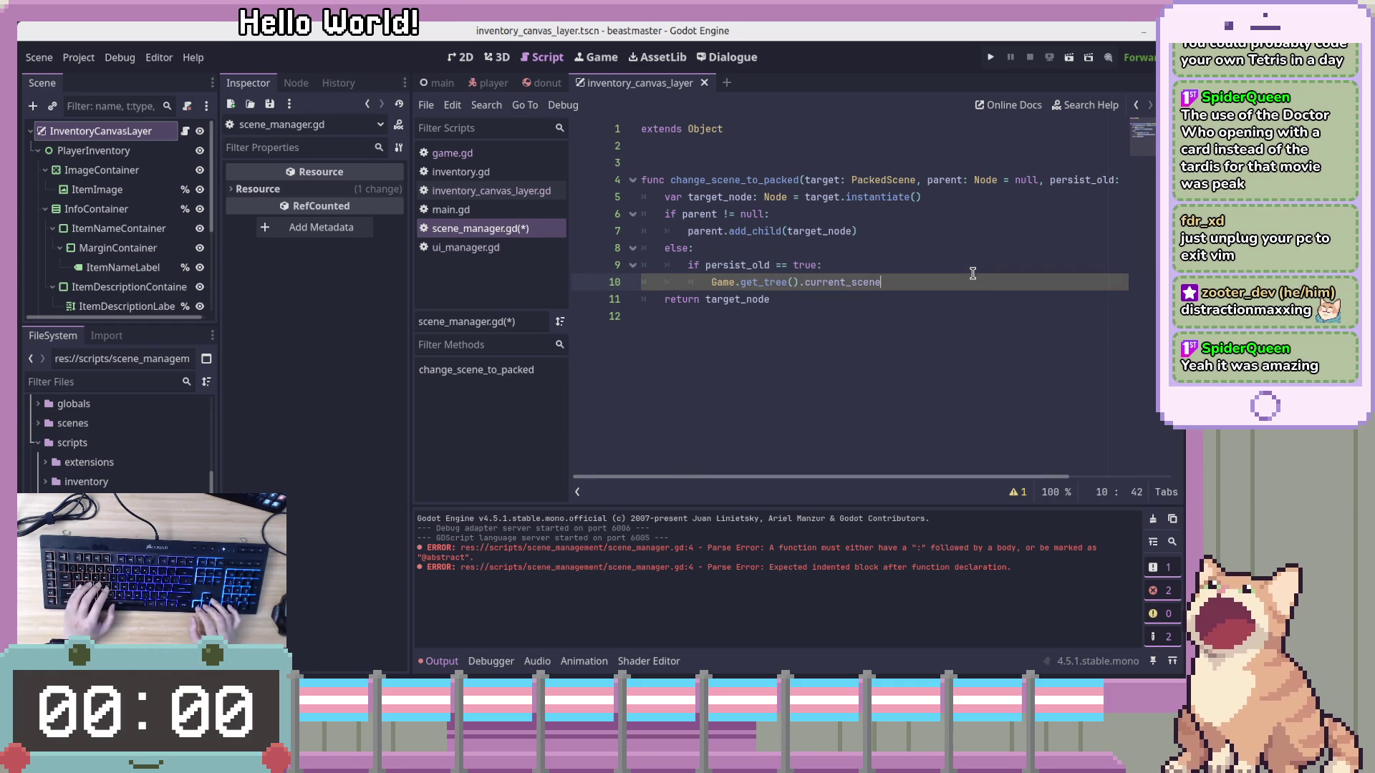
key(Up)
key(Home)
key(Right)
key(Right)
key(Right)
key(Up)
key(Up)
key(Down)
key(Down)
key(Down)
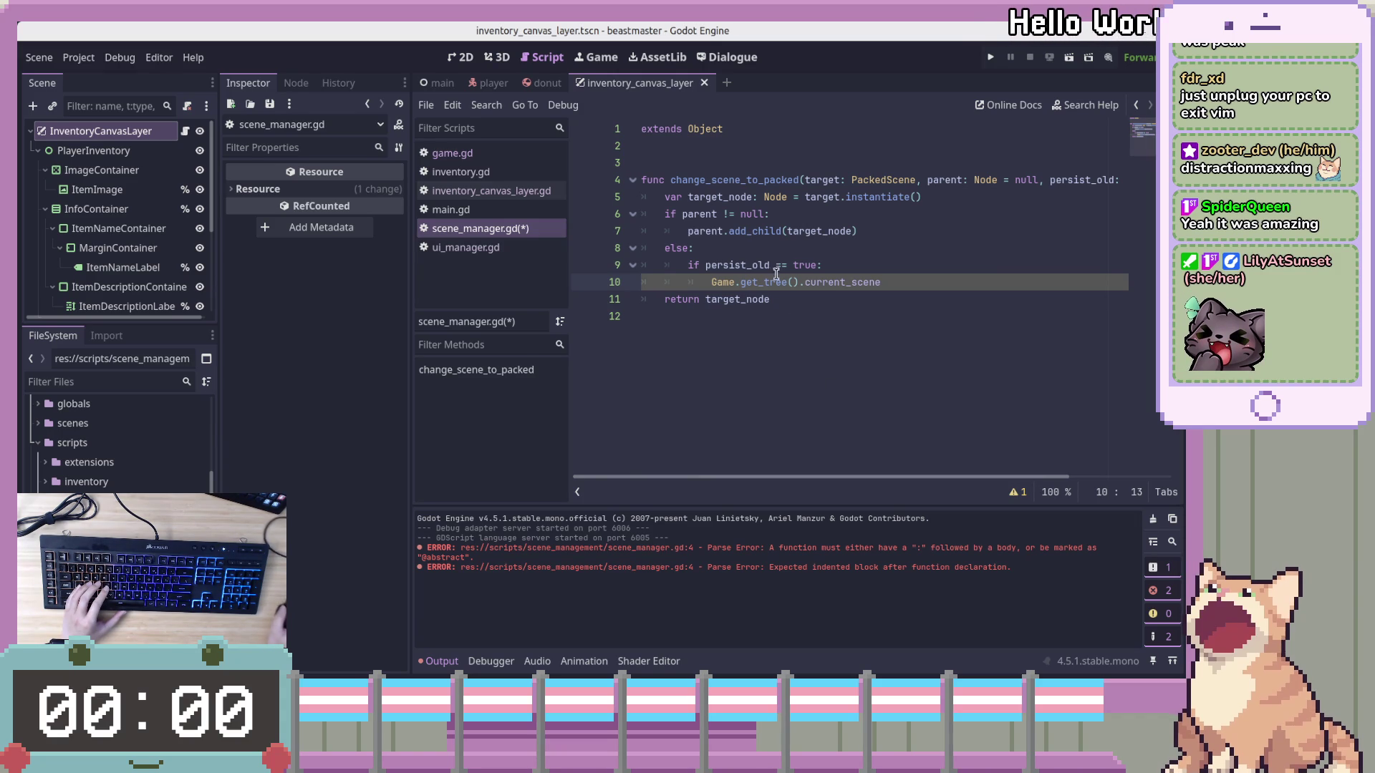
click(940, 277)
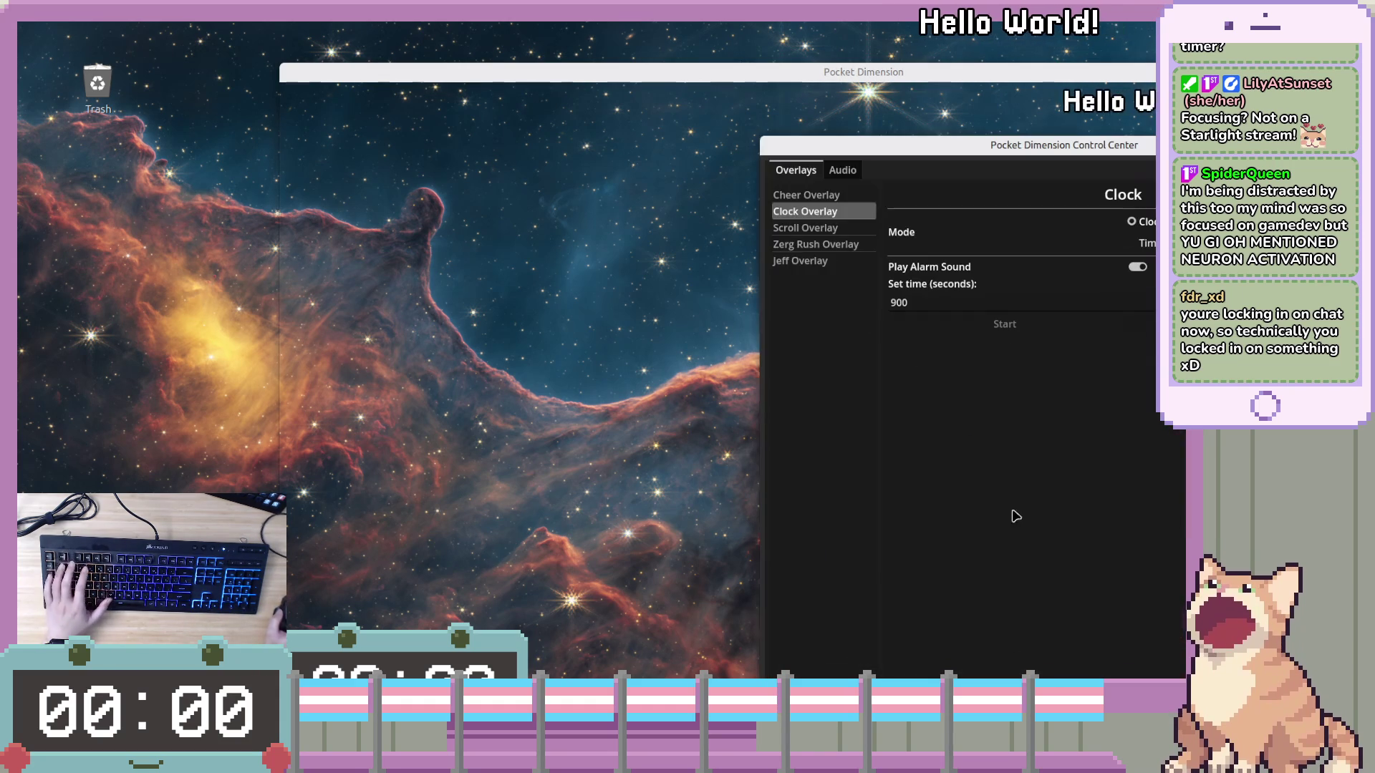
Set the stream clock overlay to Clock mode and return to Godot
click(1132, 221)
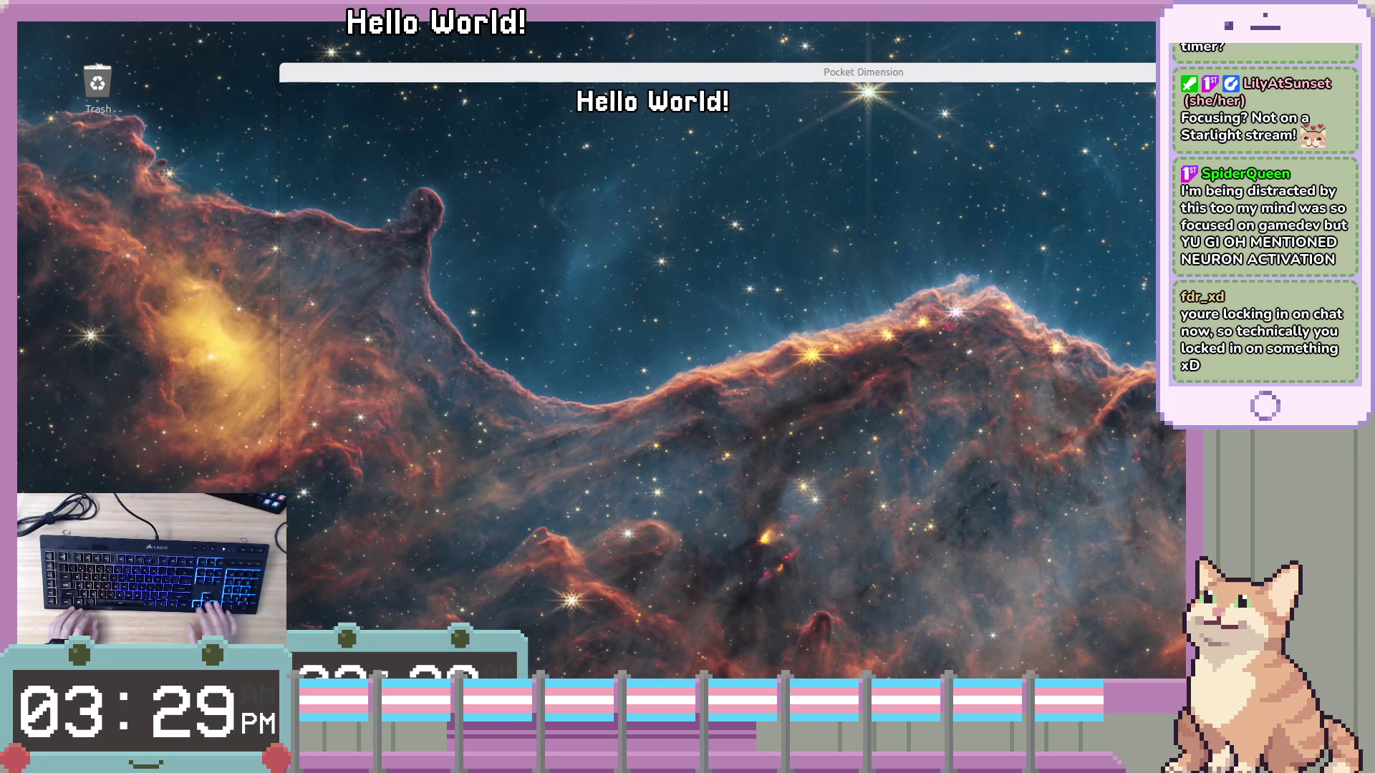
key(alt+Tab)
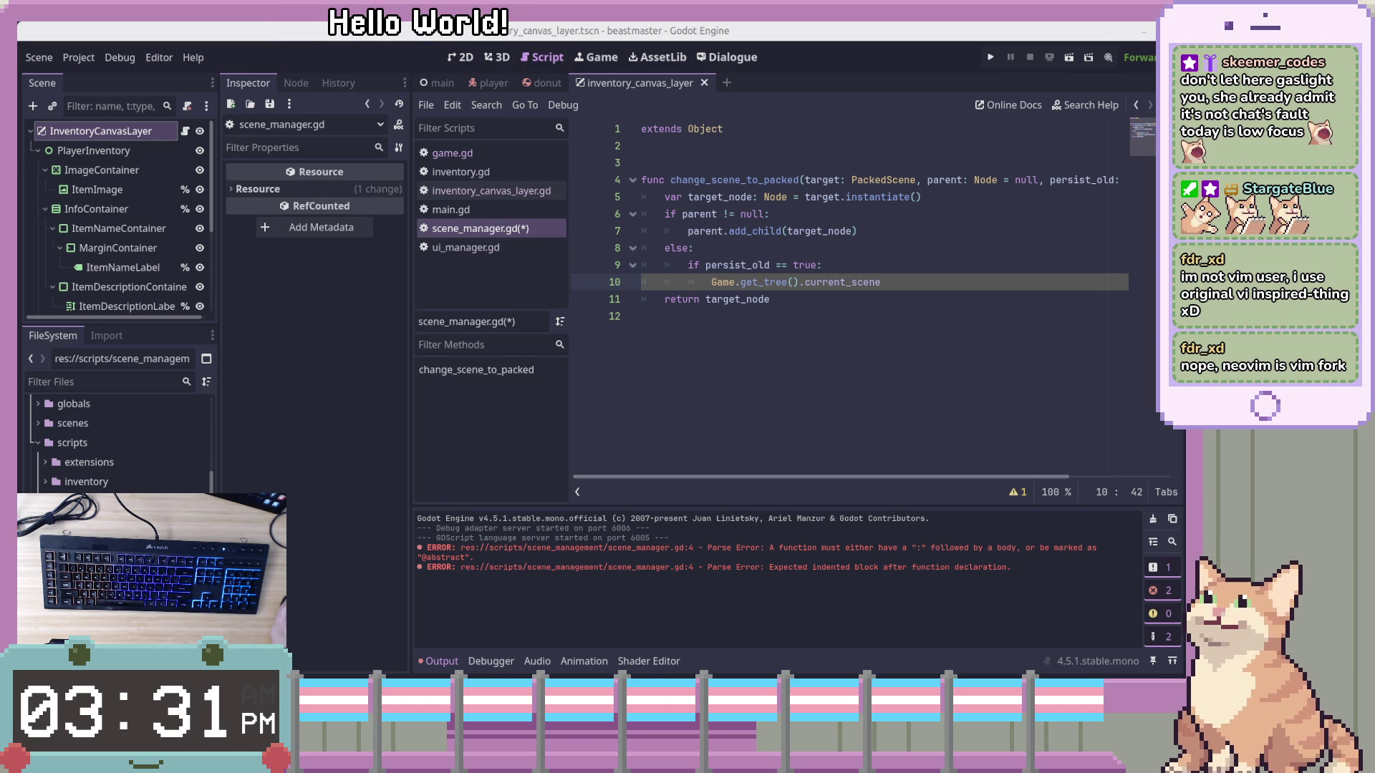
Step through the function from the return line up to the parent.add_child line
key(Down)
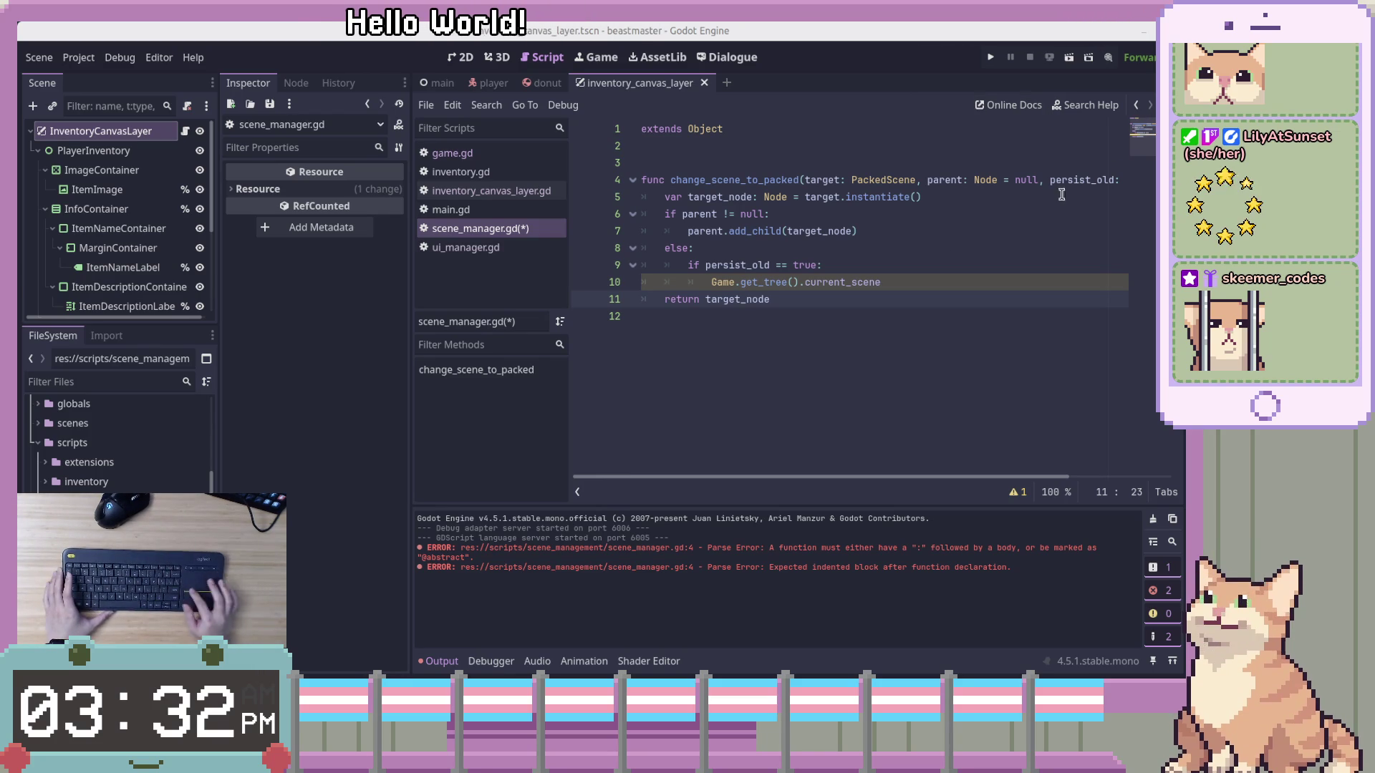
click(894, 238)
key(Down)
key(Up)
key(Up)
key(Up)
key(Home)
key(Down)
key(Down)
key(Down)
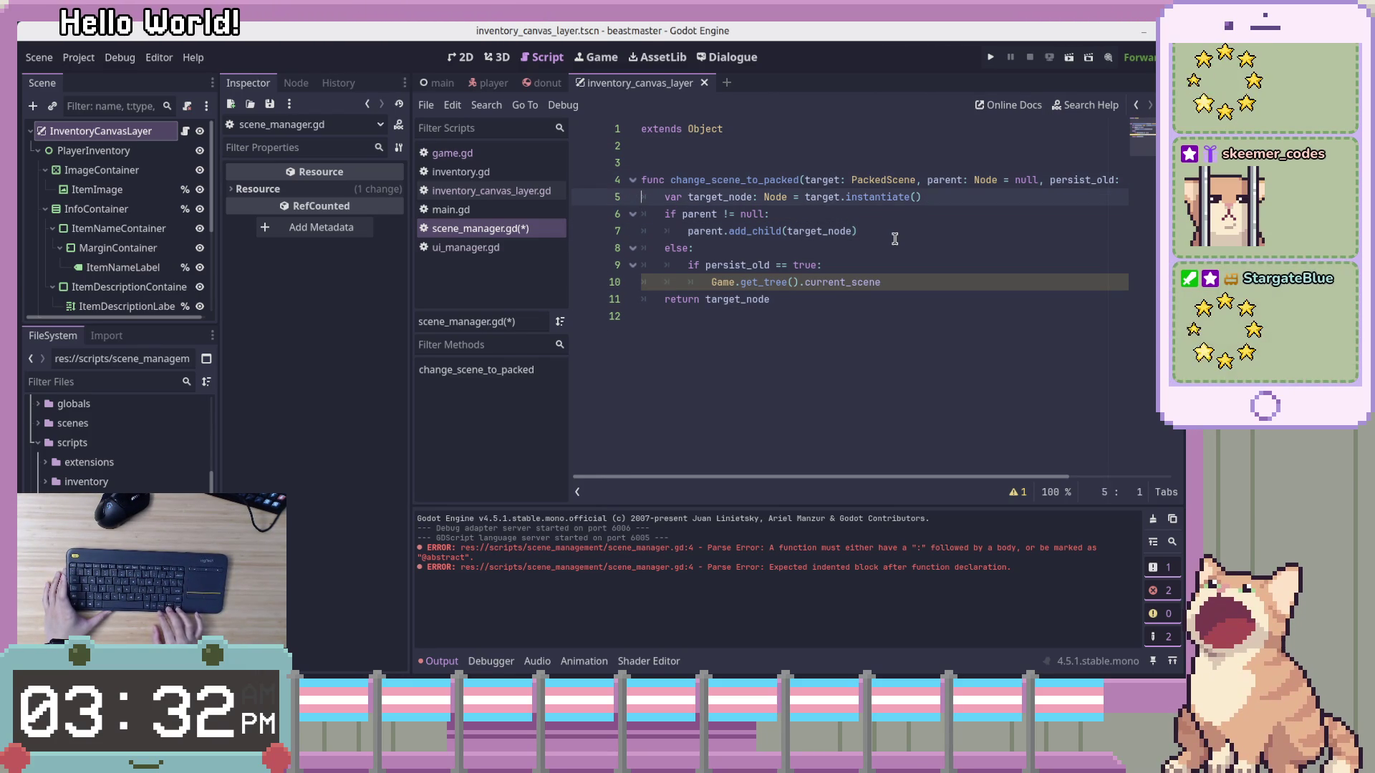
key(Up)
key(Home)
key(ctrl+Right)
key(ctrl+Right)
key(ctrl+Right)
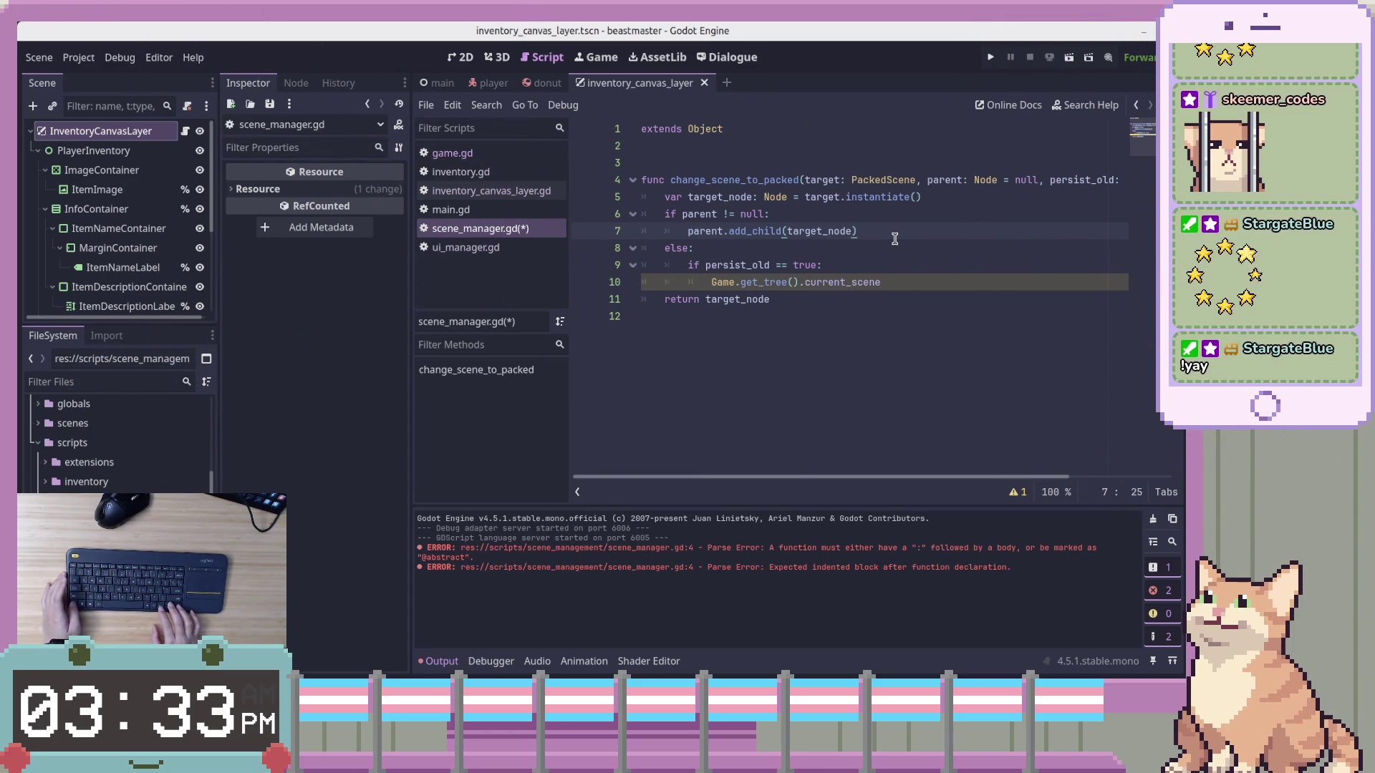
Go to the Game.get_tree().current_scene line and read current_scene's documentation
key(Down)
key(Down)
key(Down)
key(Up)
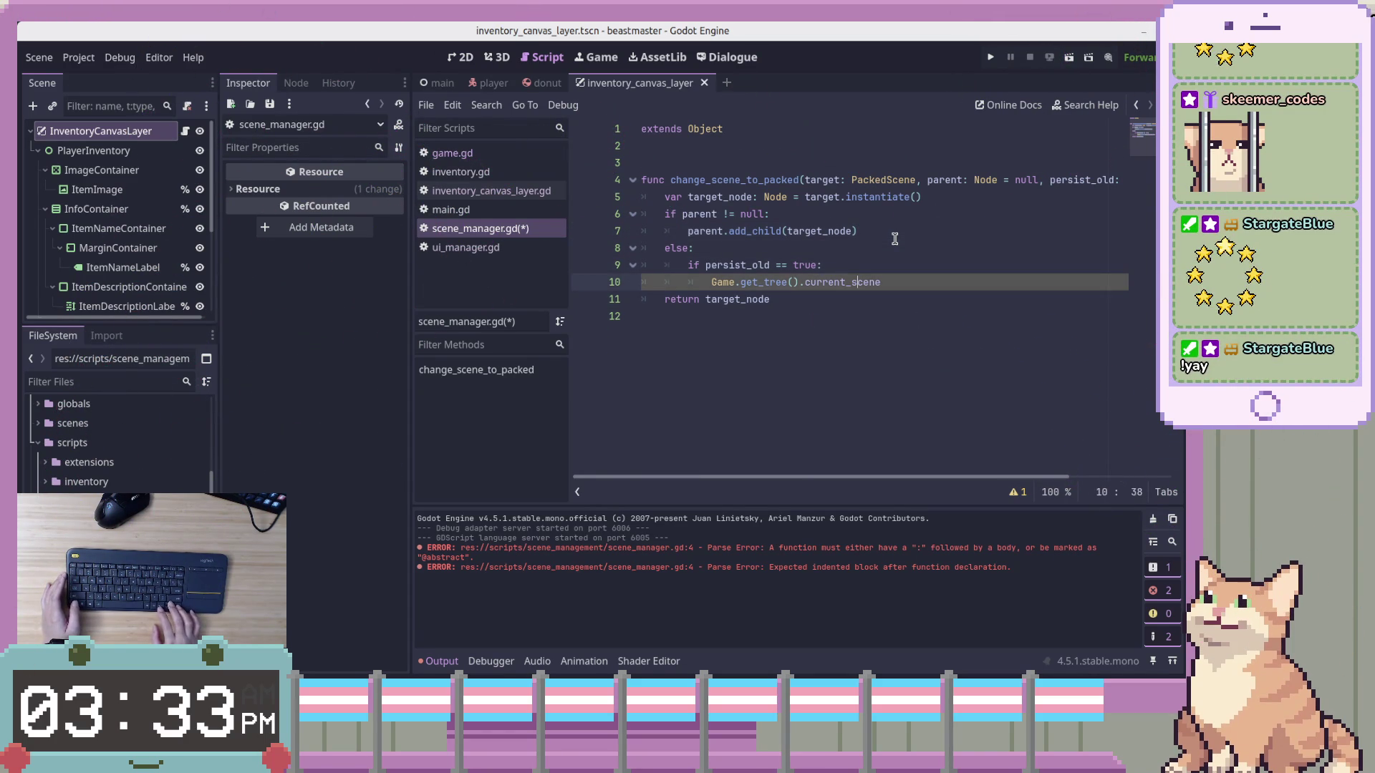
key(Up)
key(Down)
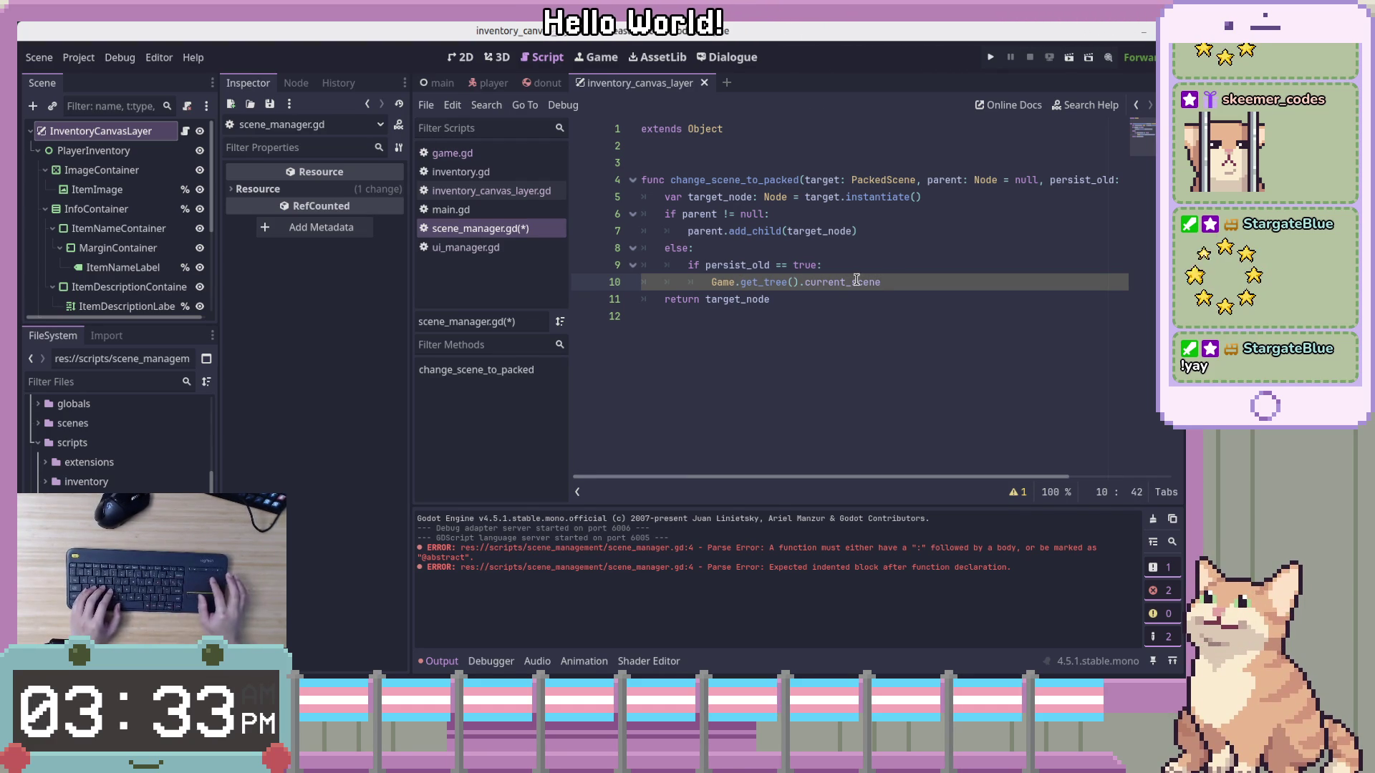
mouse_move(851, 283)
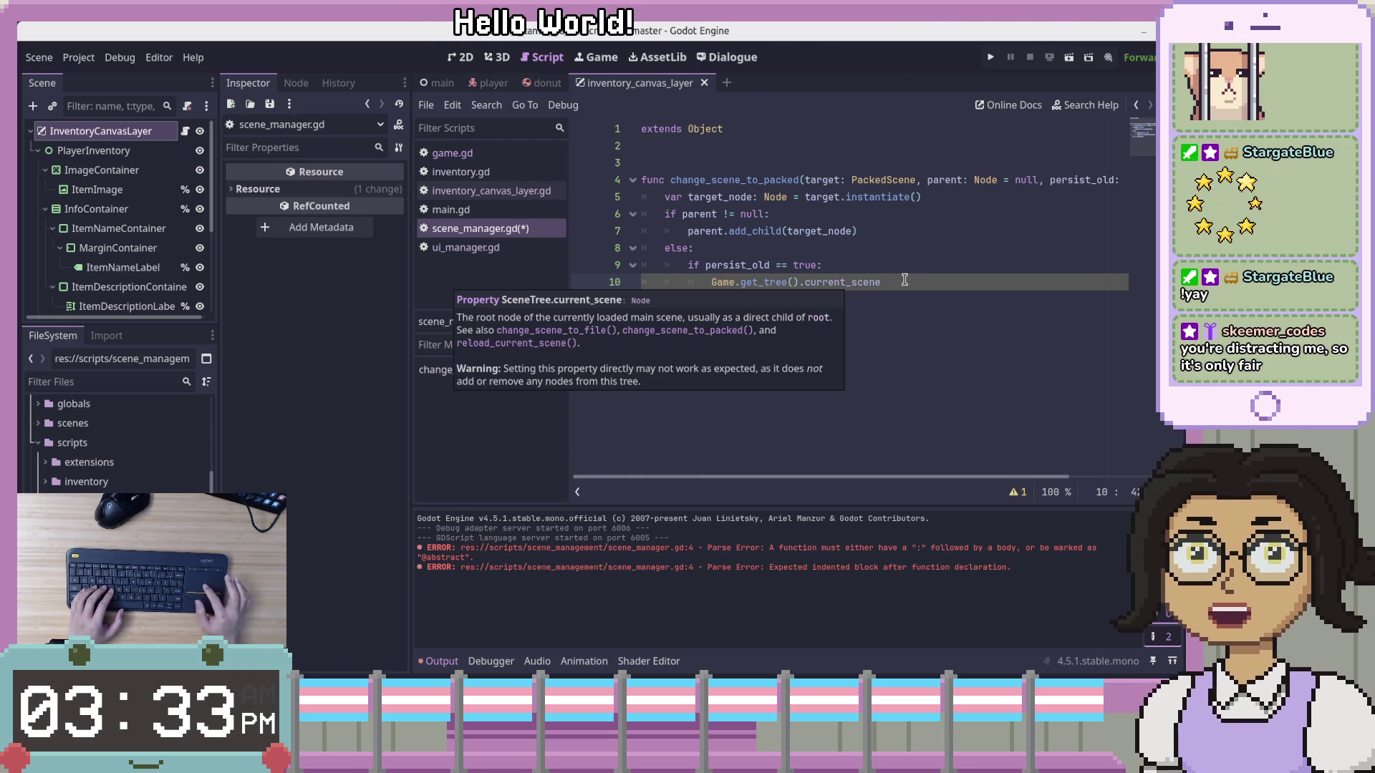
Insert a new indented blank line directly under 'if persist_old == true:'
key(Up)
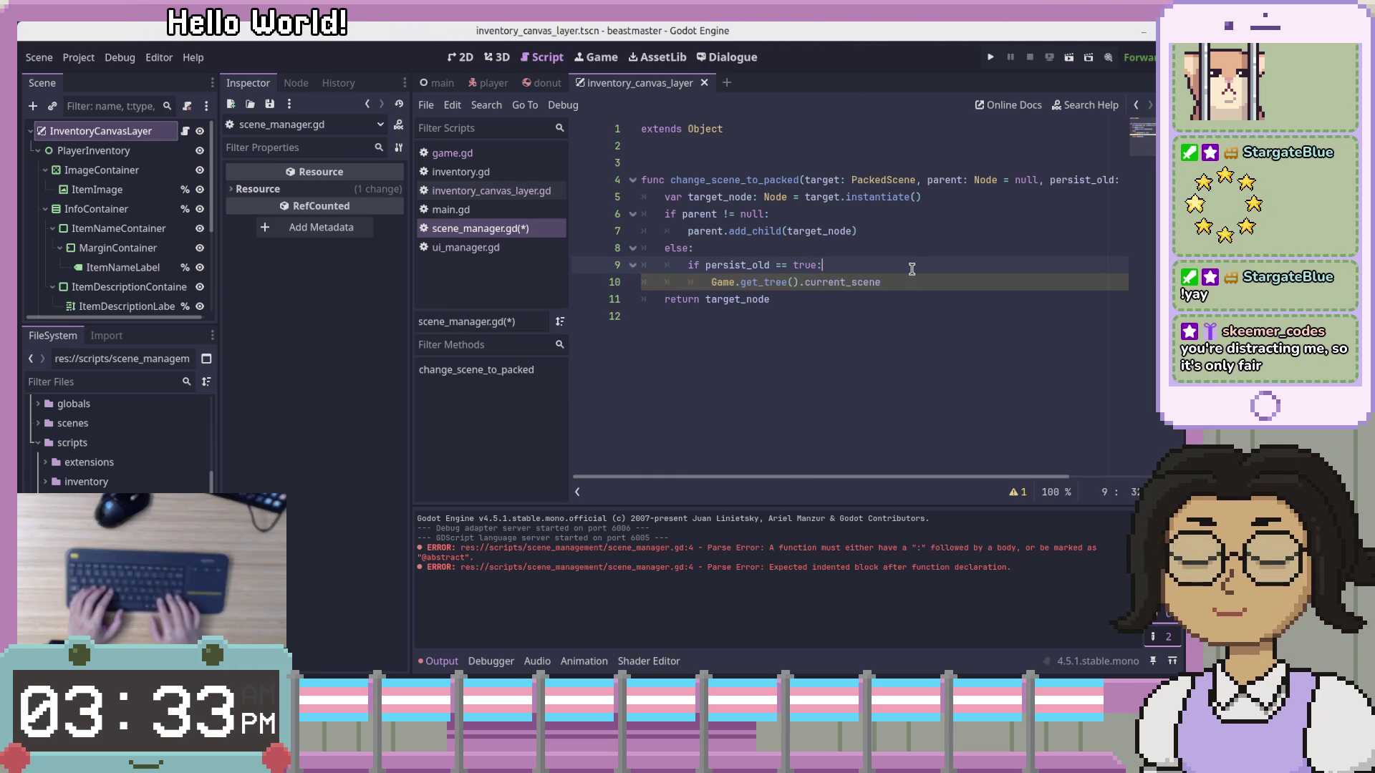
key(Up)
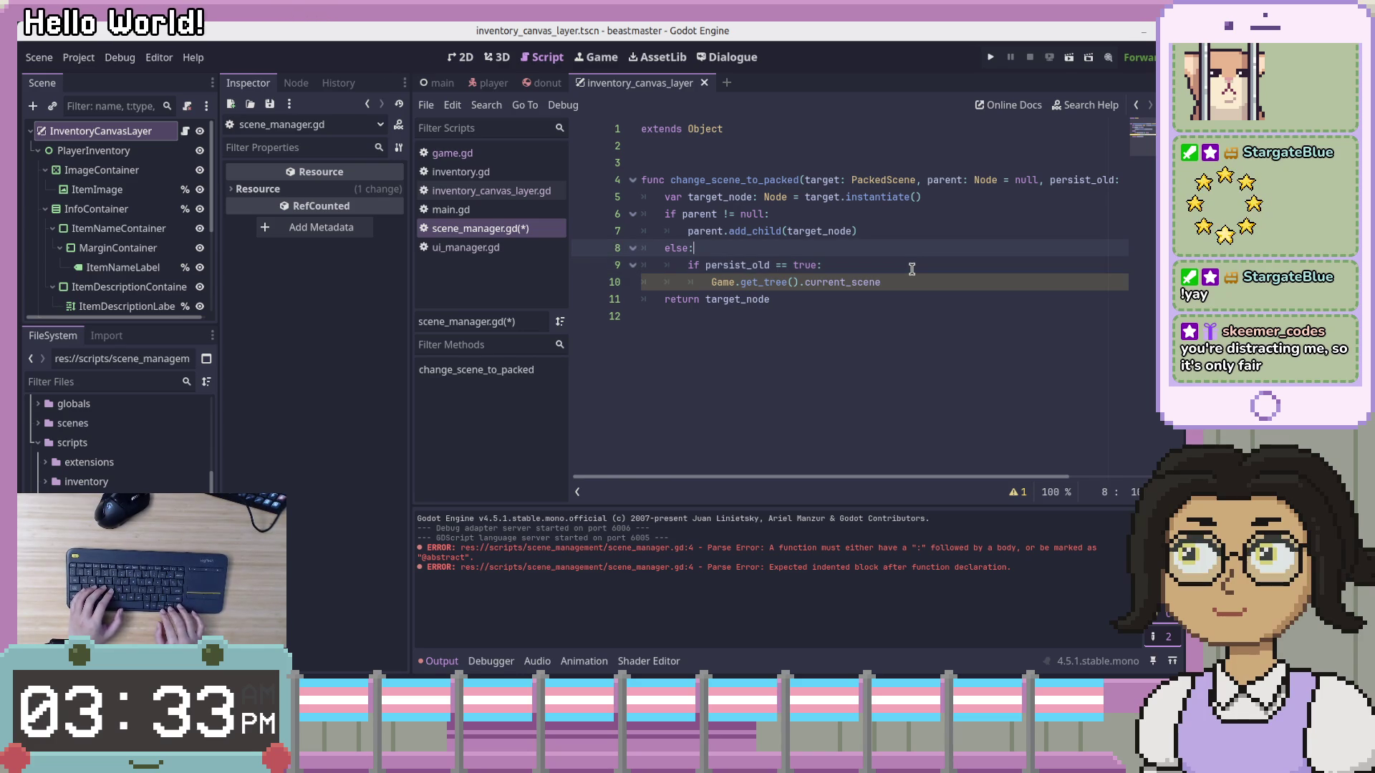
key(Down)
key(Down)
key(Up)
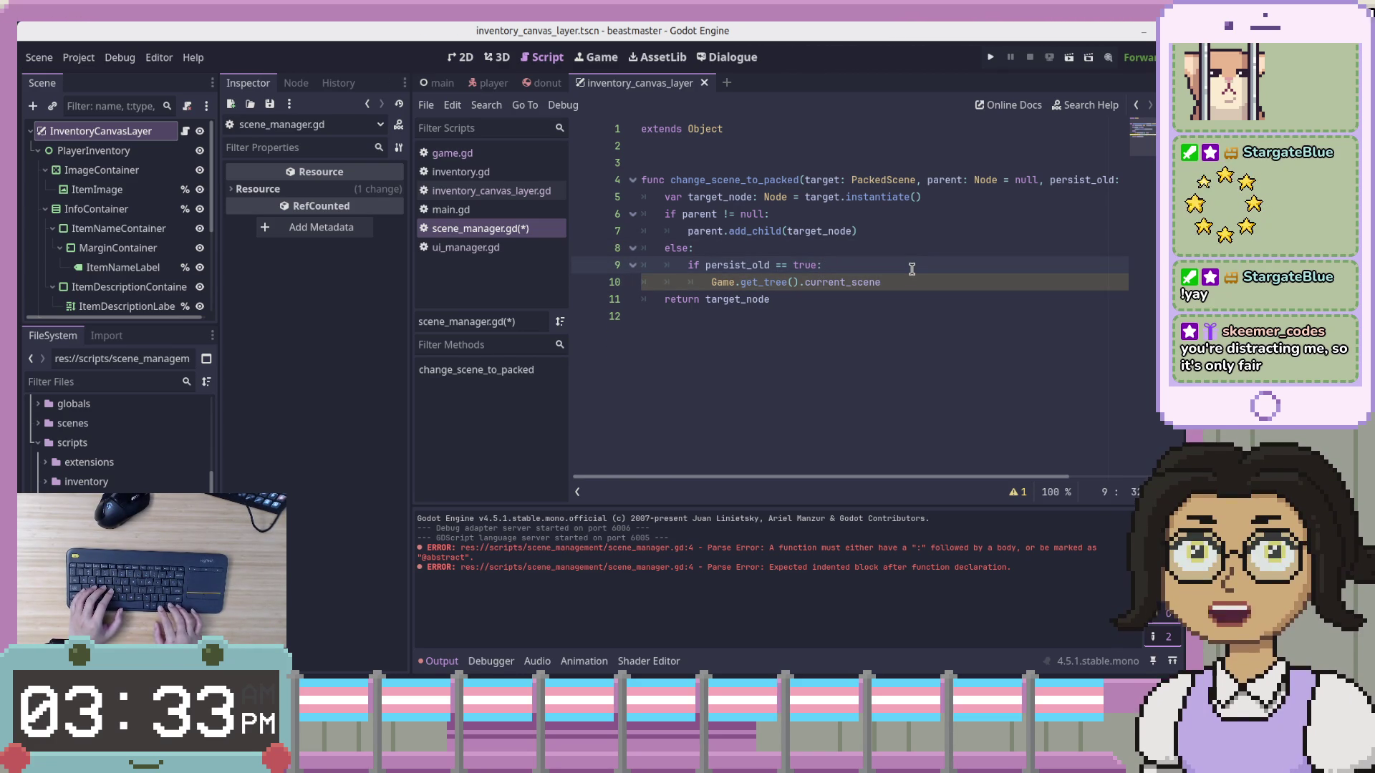
key(Return)
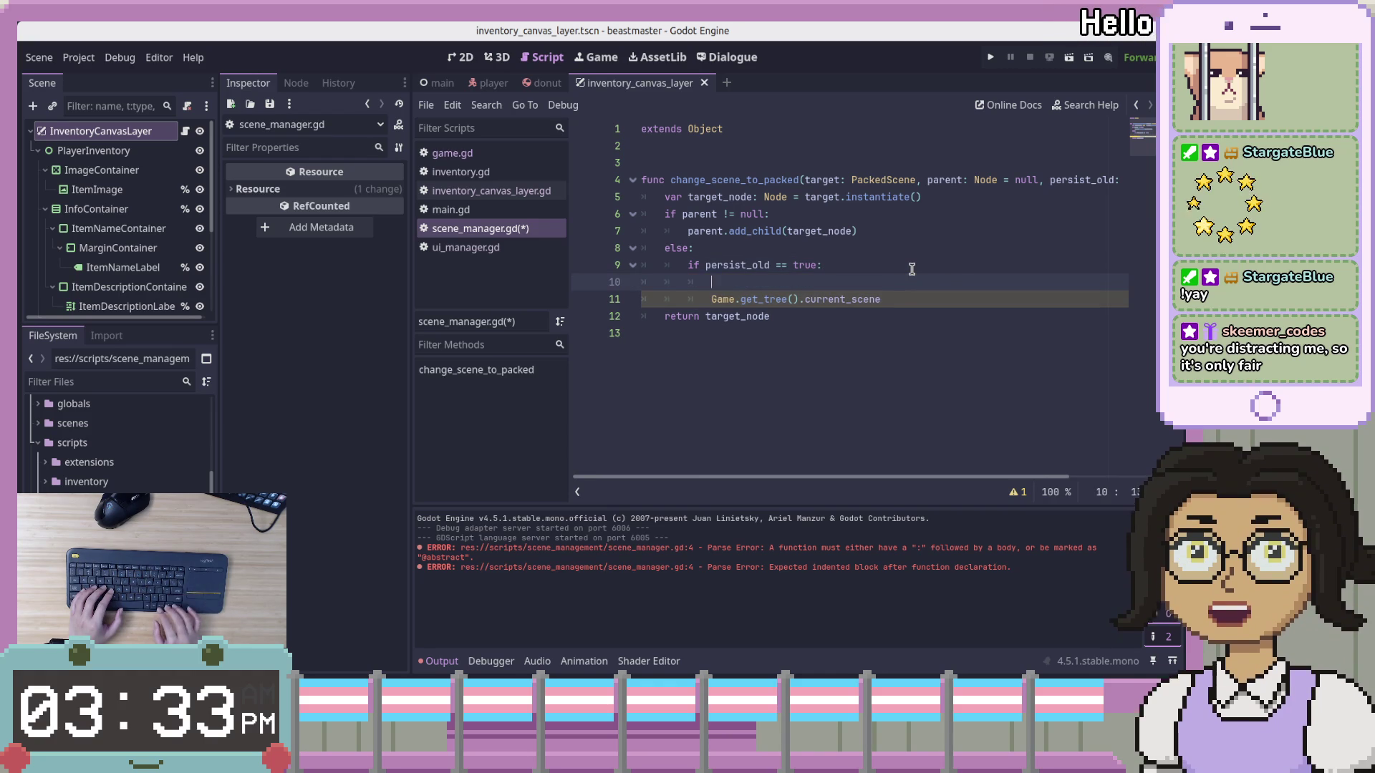
Start a 'var old_scene' declaration on the new indented line, fixing typos
key(BackSpace)
key(BackSpace)
key(BackSpace)
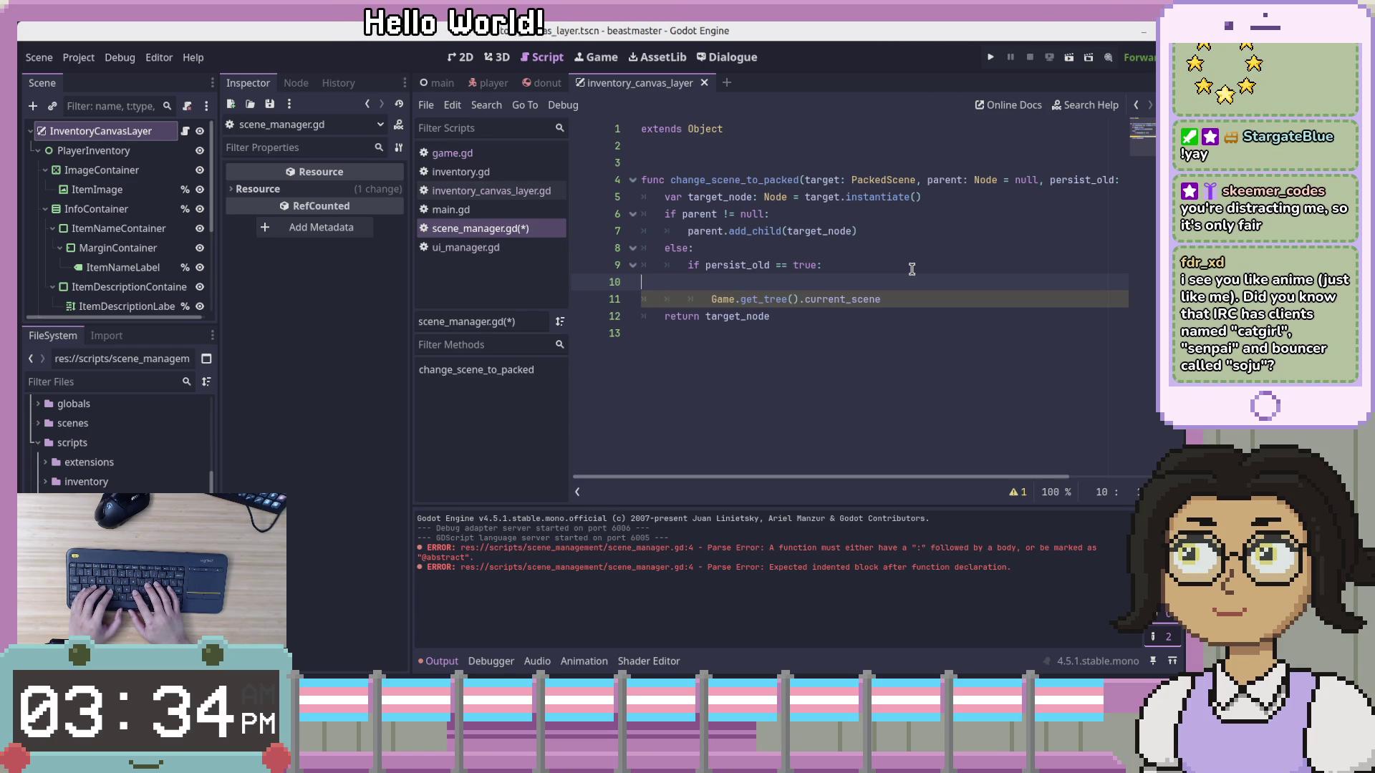
key(Tab)
key(Tab)
key(Tab)
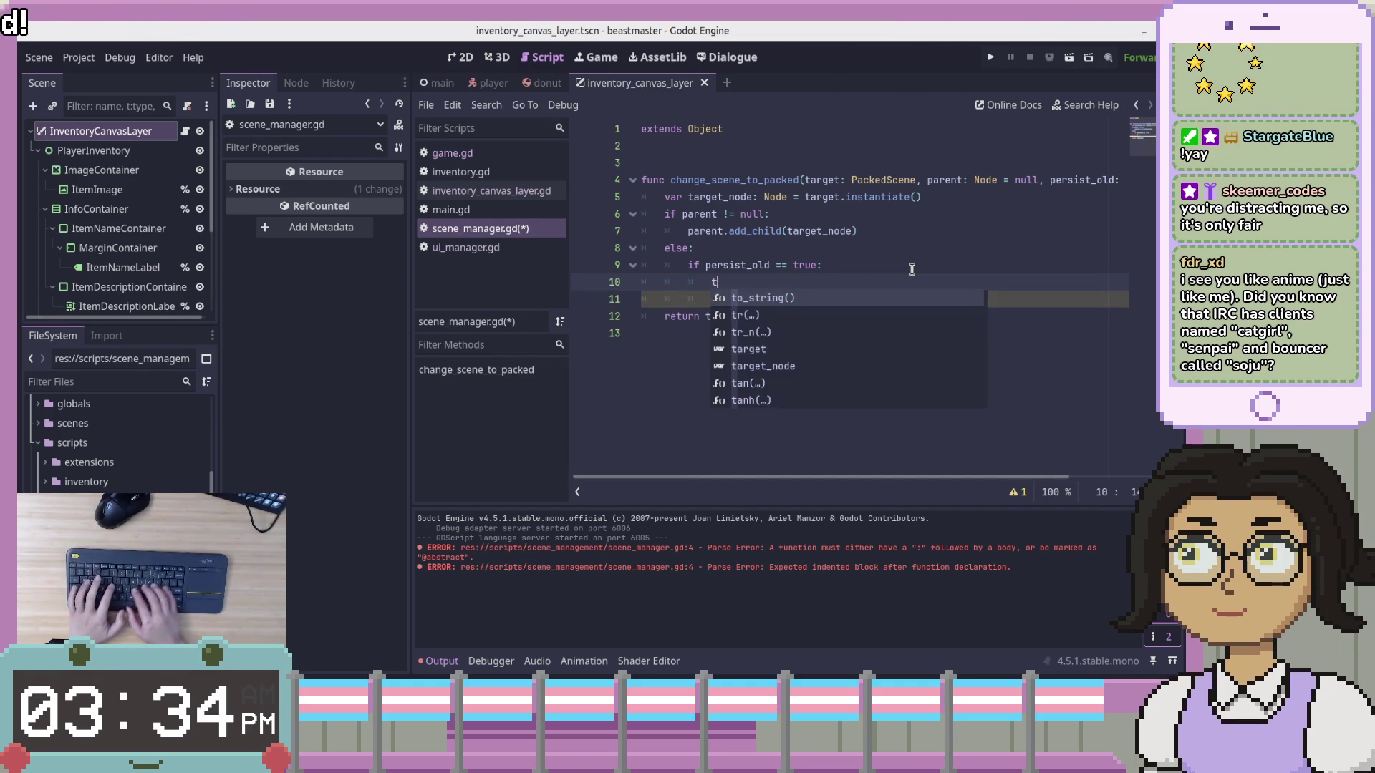
key(BackSpace)
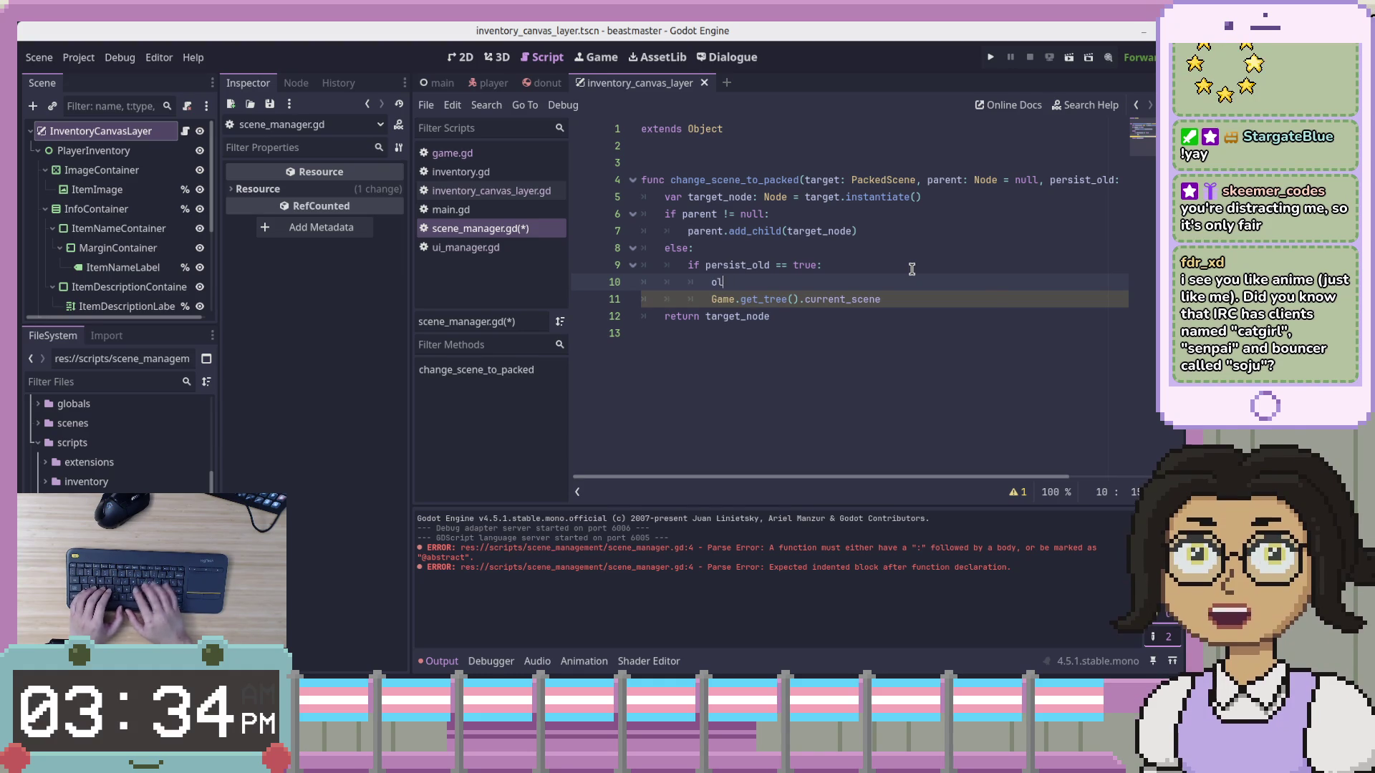
key(BackSpace)
text(var okl)
key(BackSpace)
key(Delete)
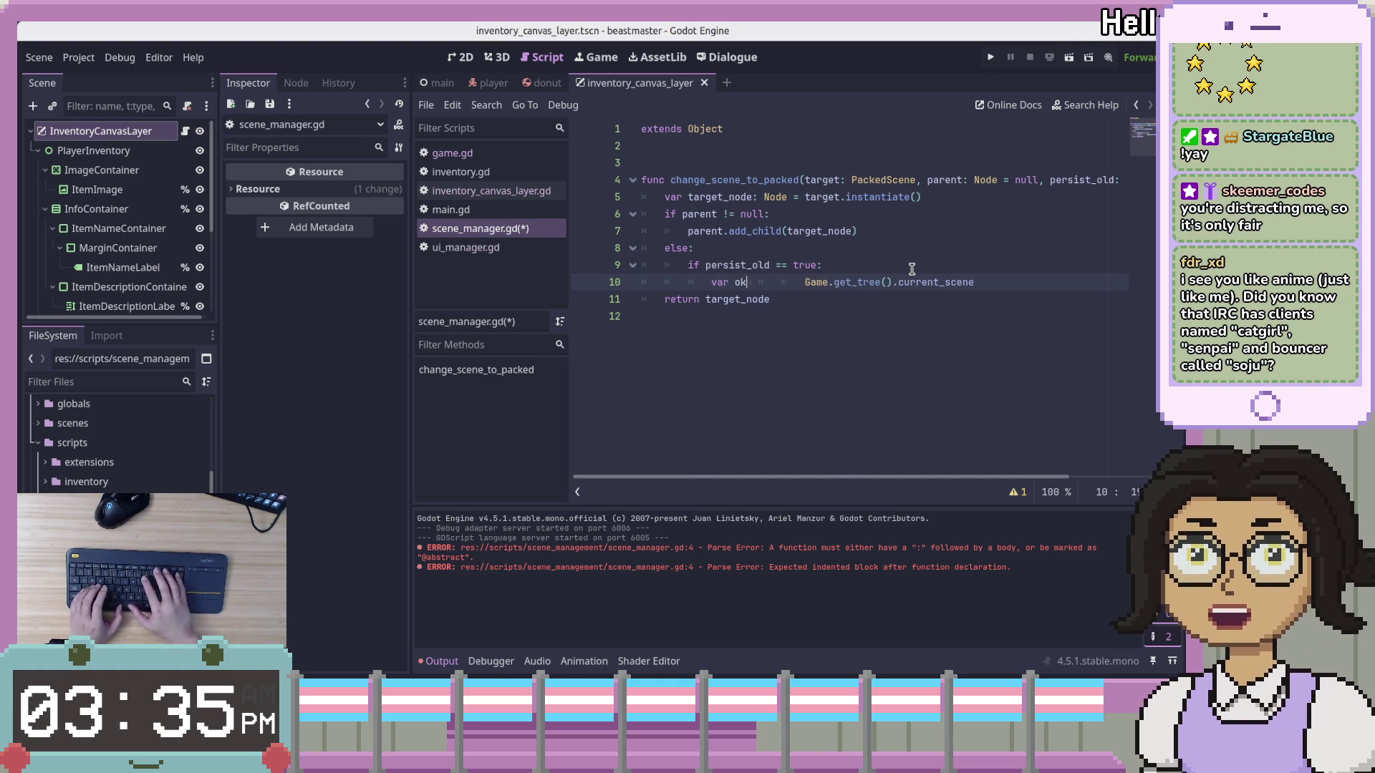
key(Return)
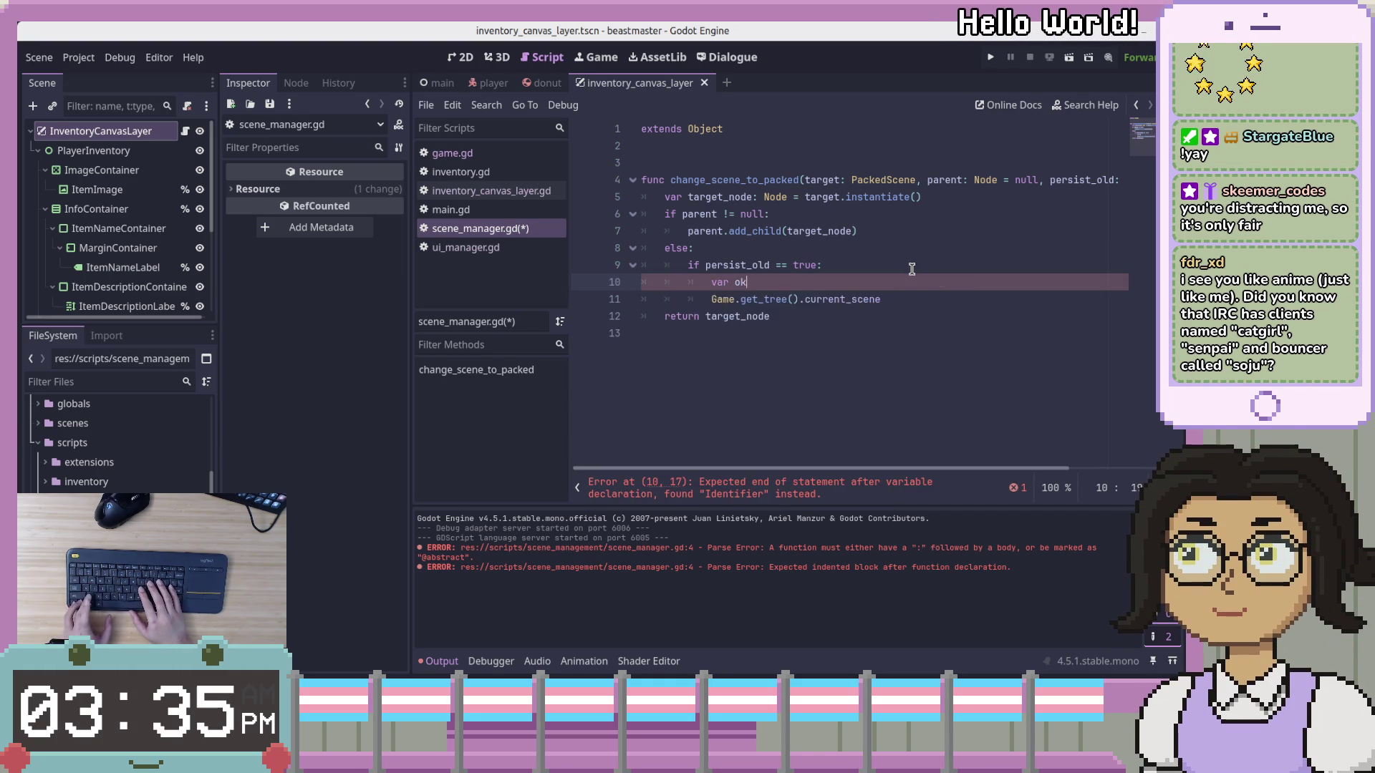
key(BackSpace)
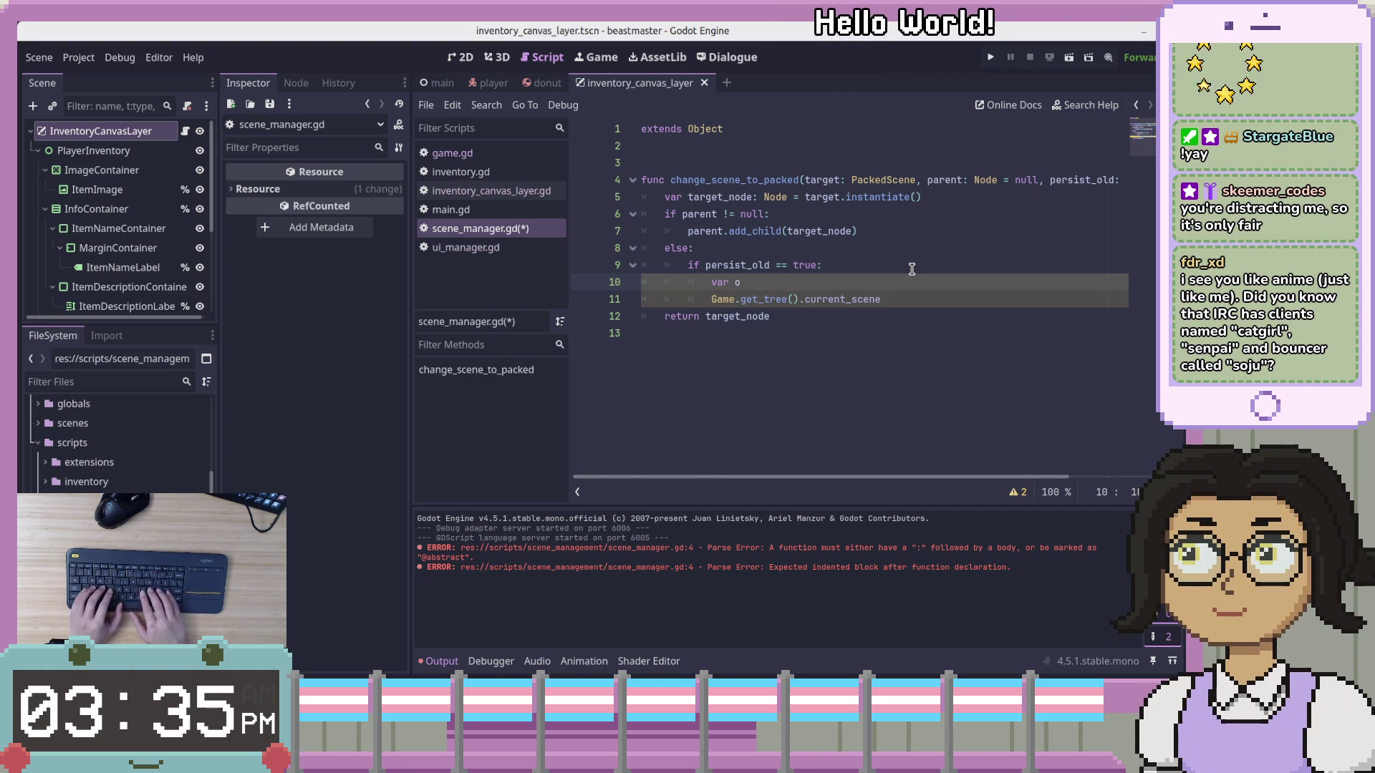
text(ld_scene: Th)
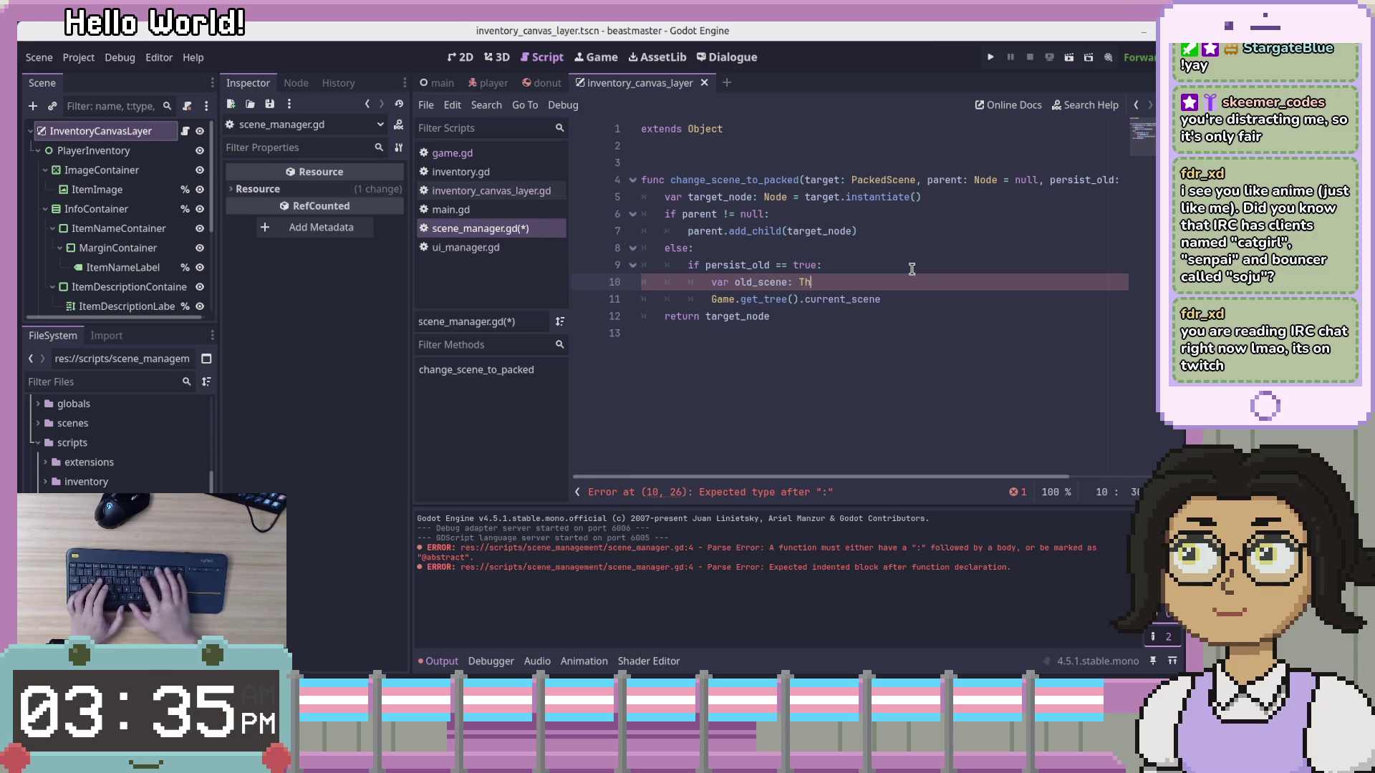
Complete it as 'var old_scene: Node = Game.get_tree().current_scene' by joining the lines
key(BackSpace)
key(BackSpace)
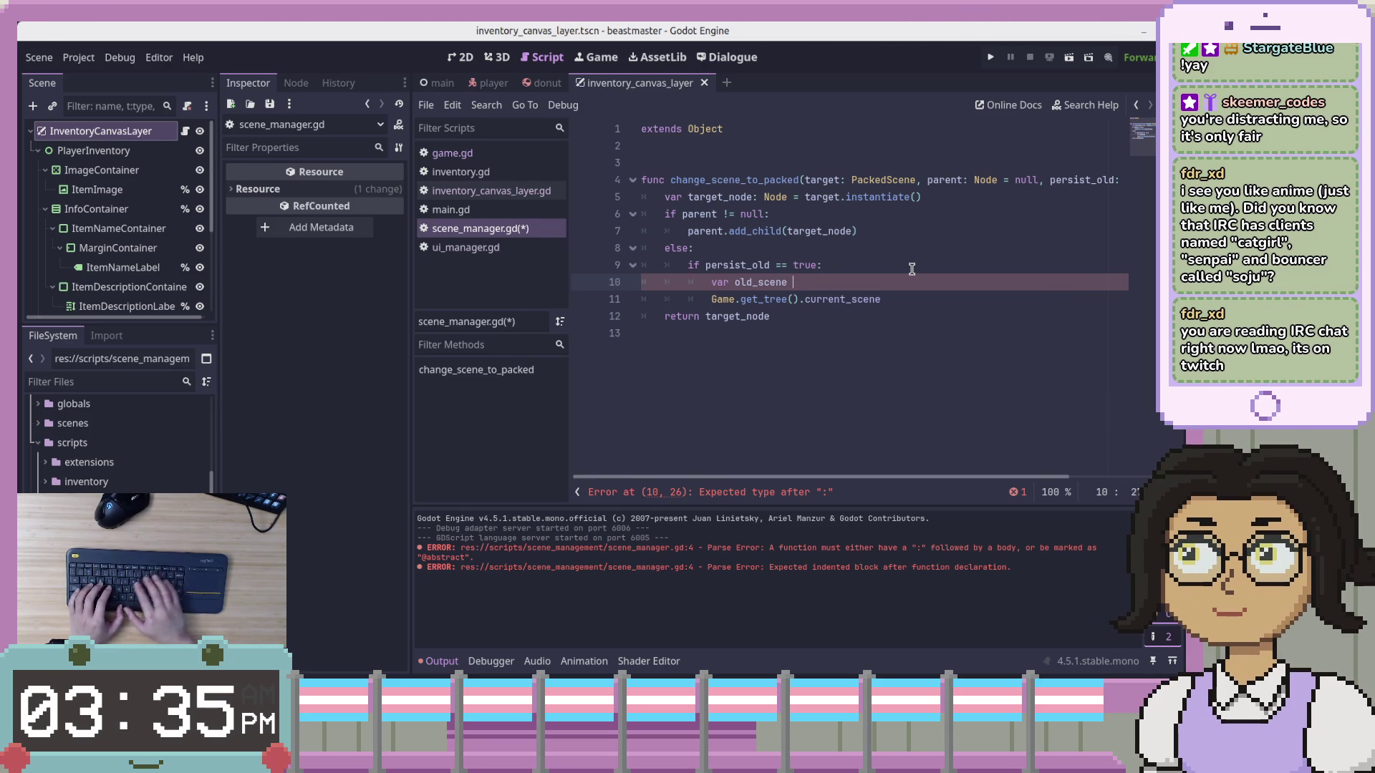
key(shift+Down)
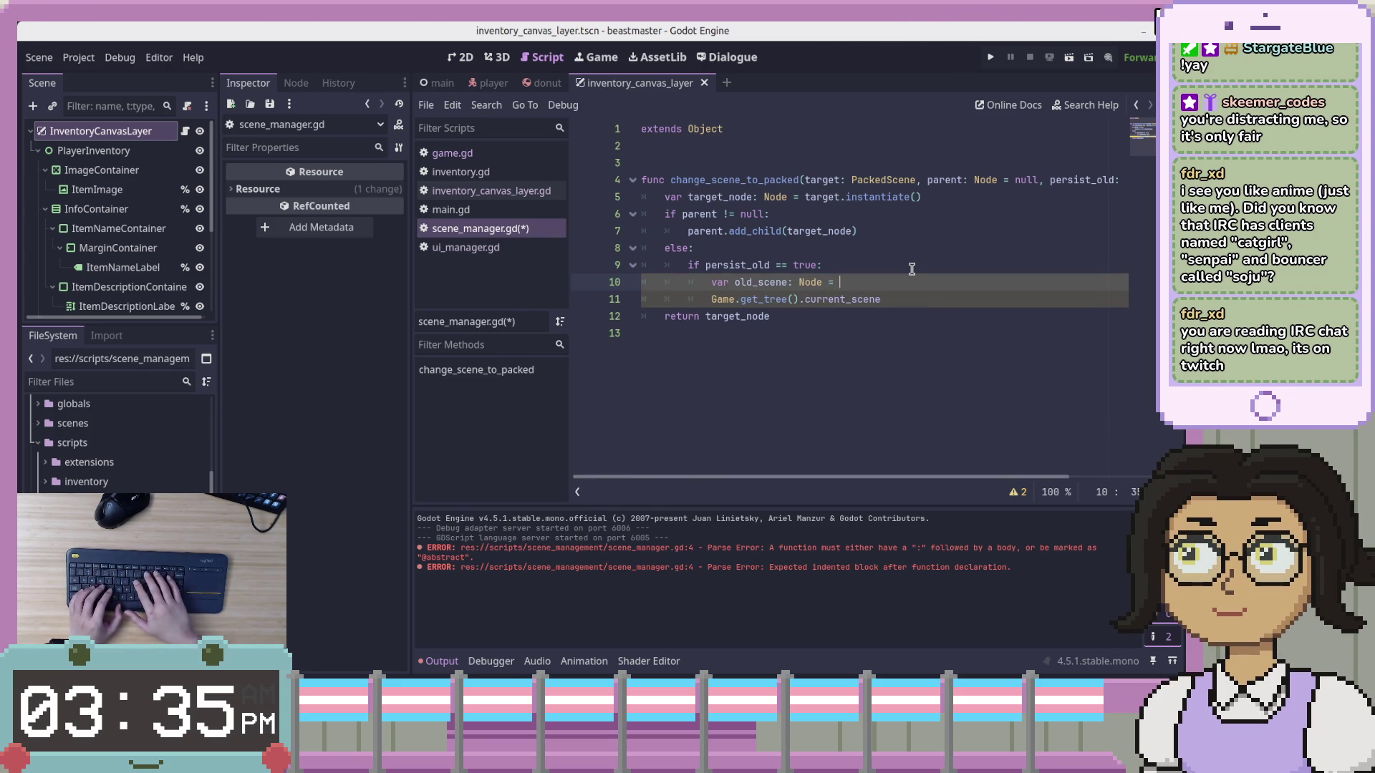
key(ctrl+space)
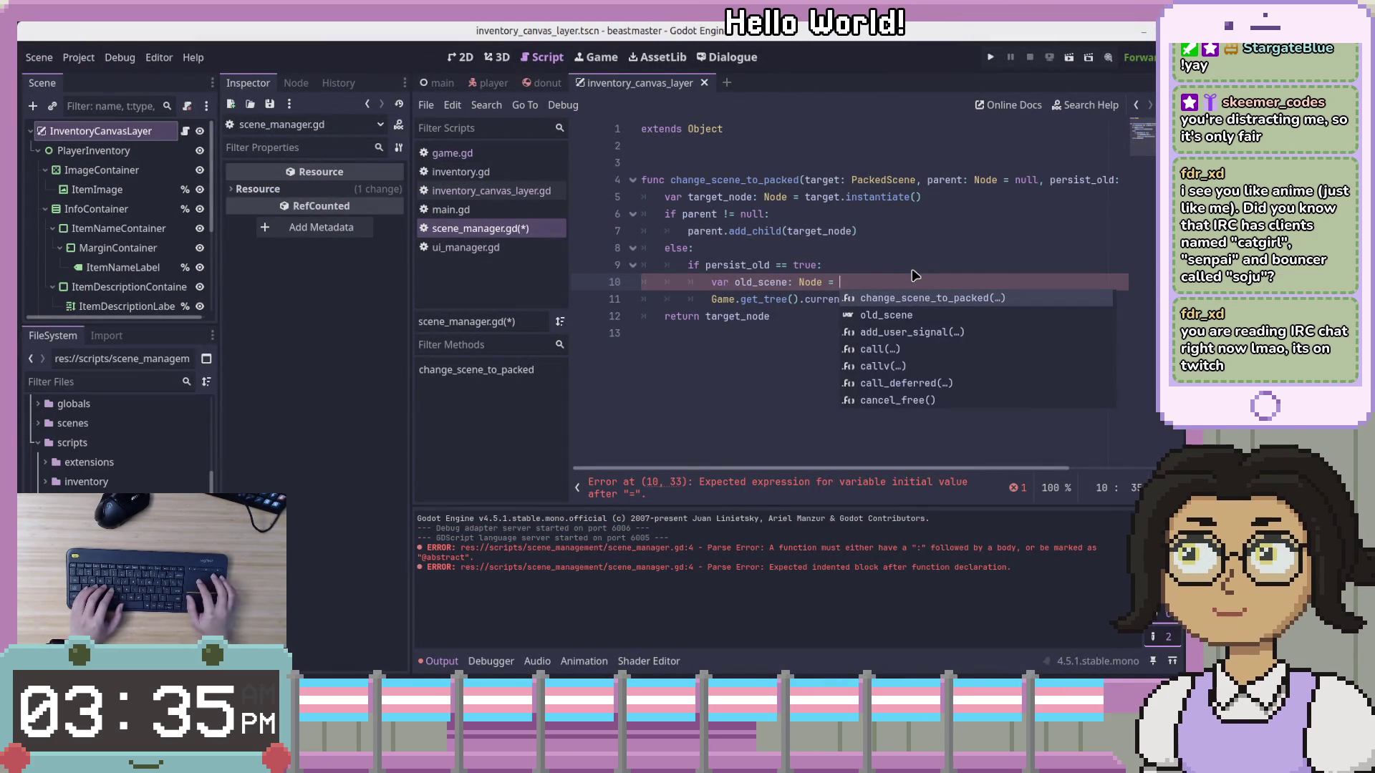
click(886, 268)
click(878, 280)
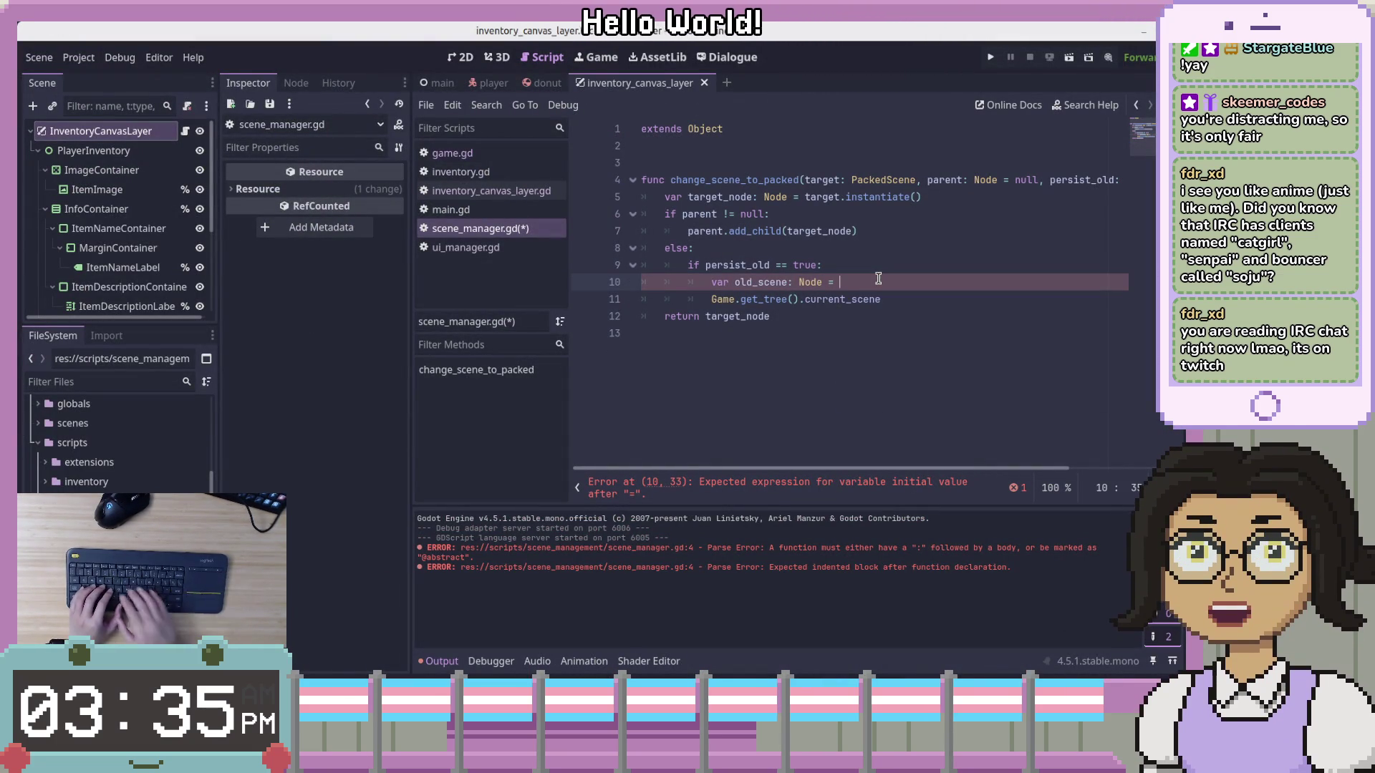
text(t)
key(ctrl+space)
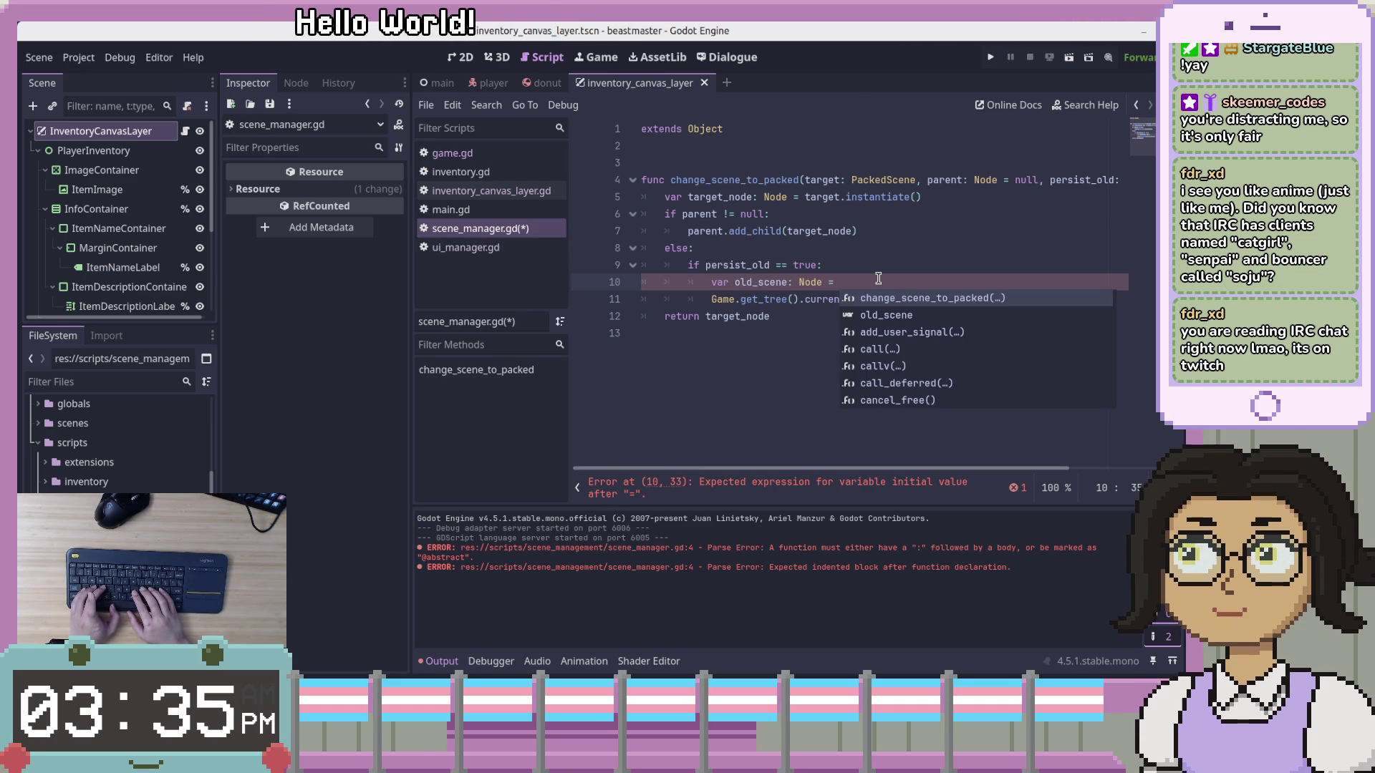
key(ctrl+Delete)
key(ctrl+Right)
key(ctrl+Right)
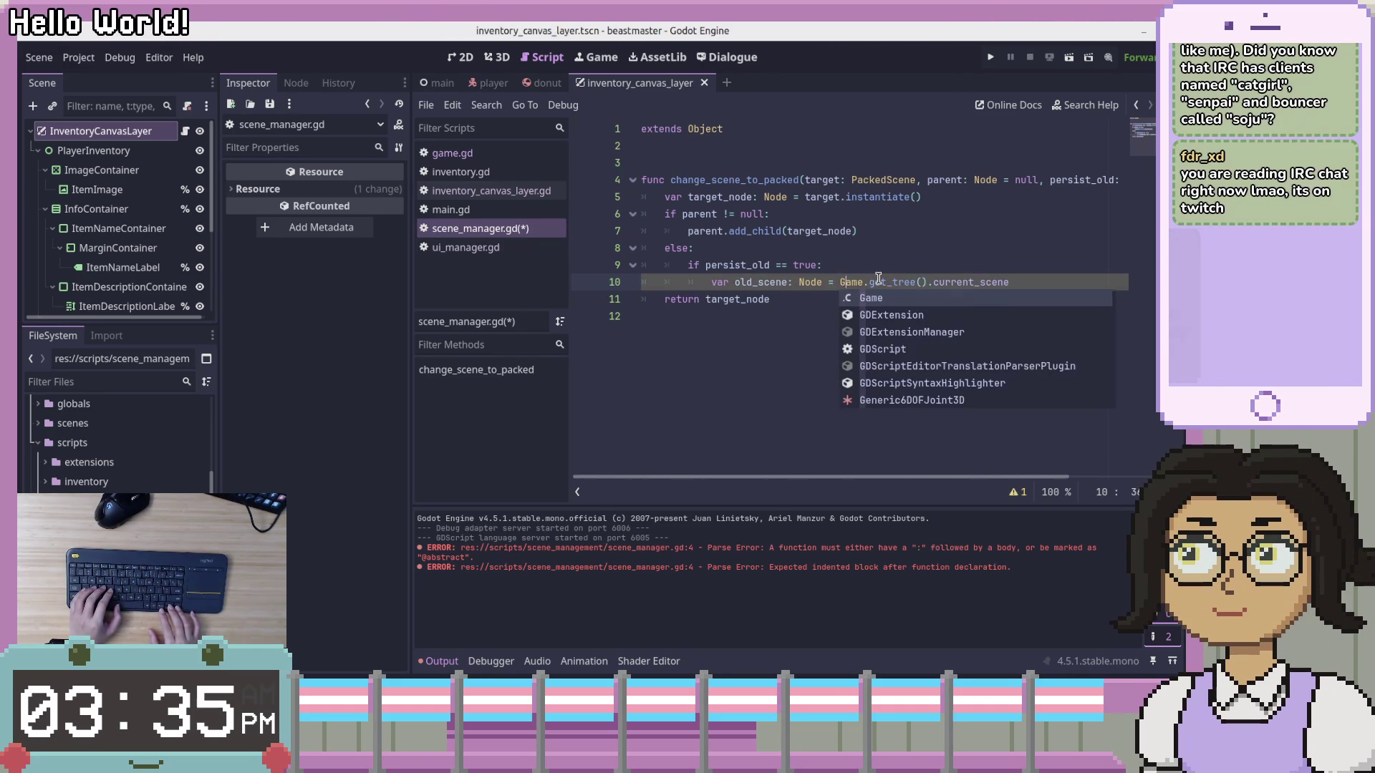
Below the old_scene declaration, start line 11 with an unfinished Game.get_tree(). call
key(Return)
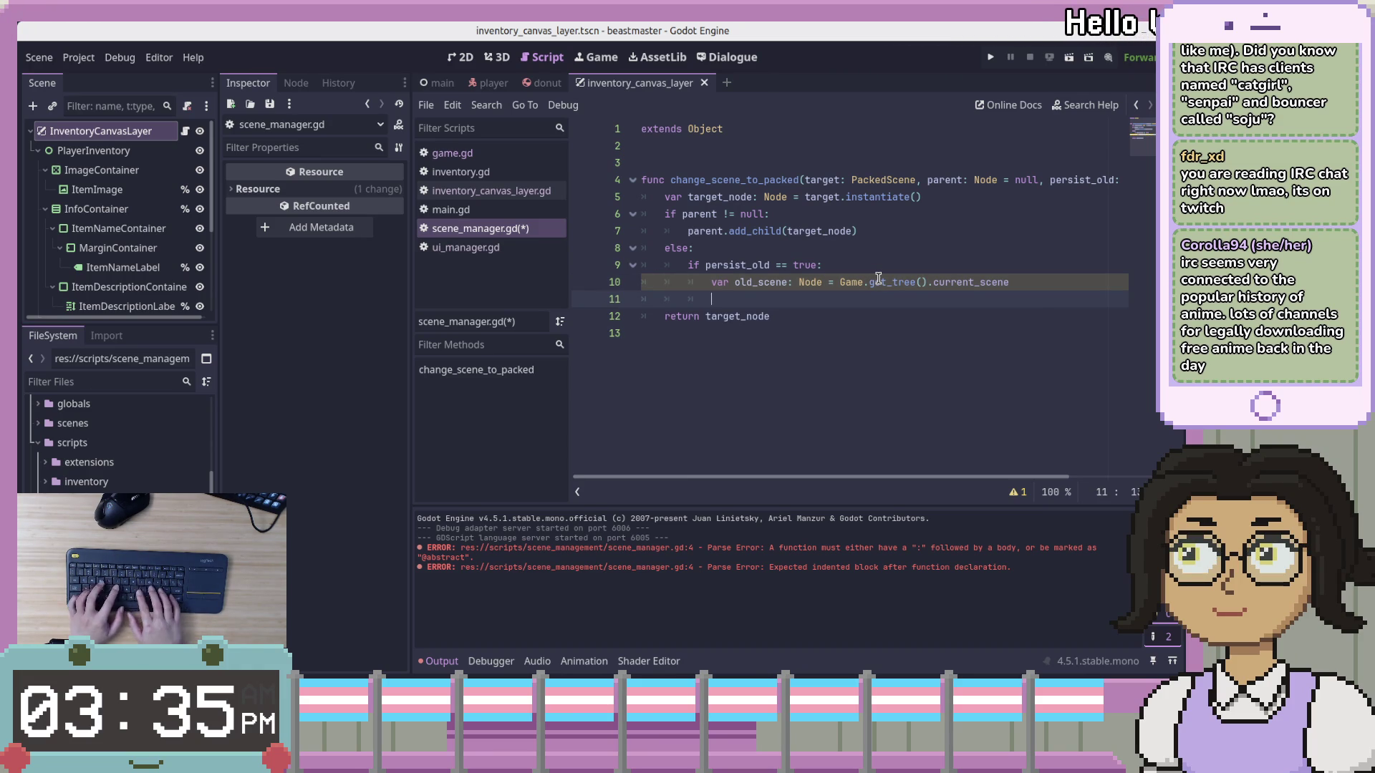
text(Game.get_tree)
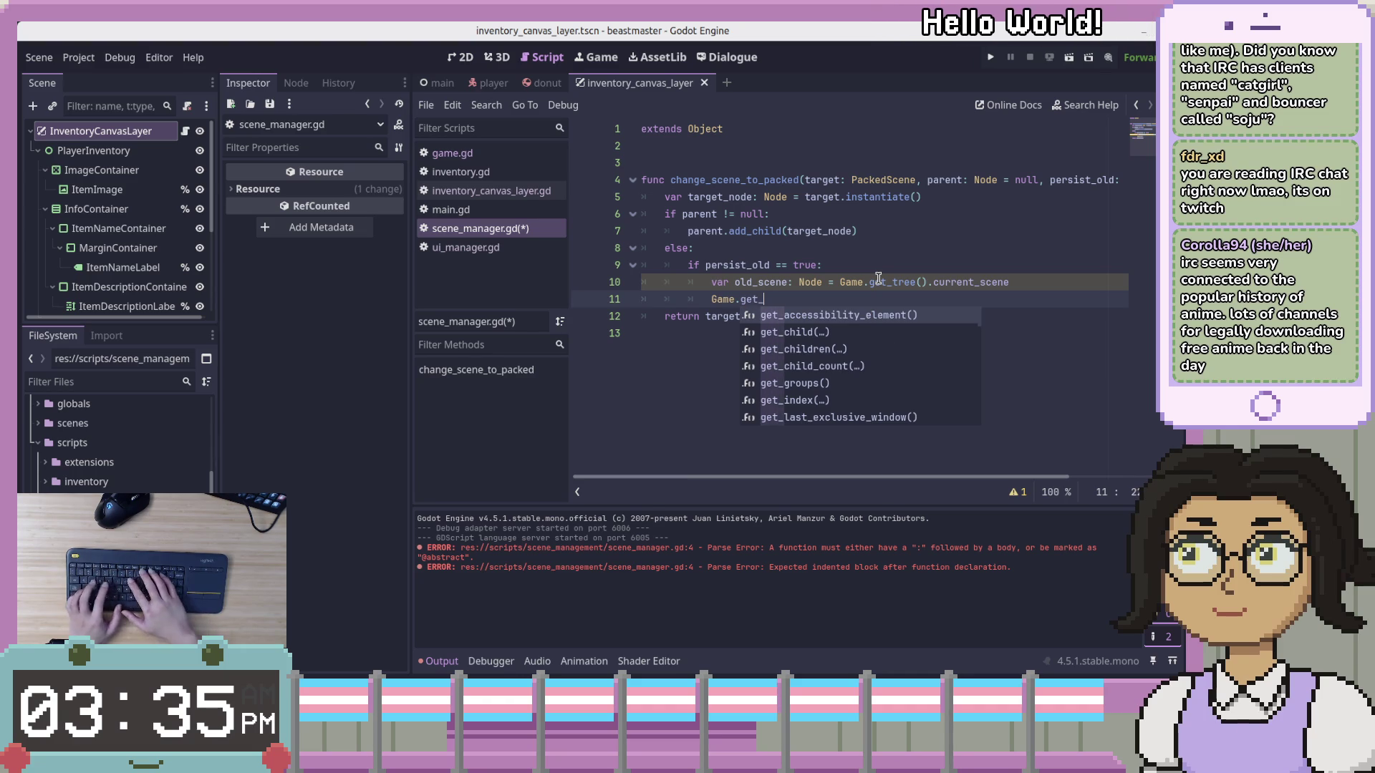
key(Return)
text(.add)
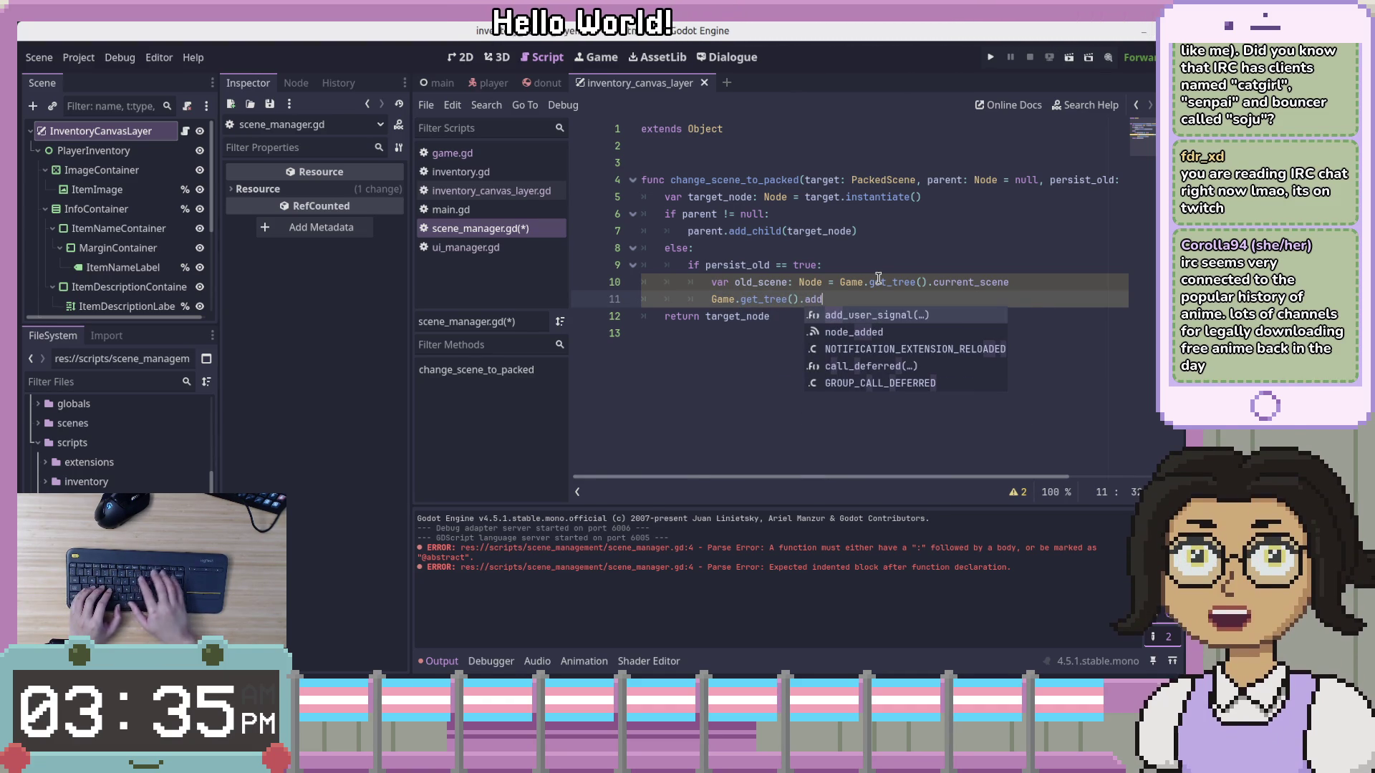
text(===)
key(BackSpace)
key(BackSpace)
key(BackSpace)
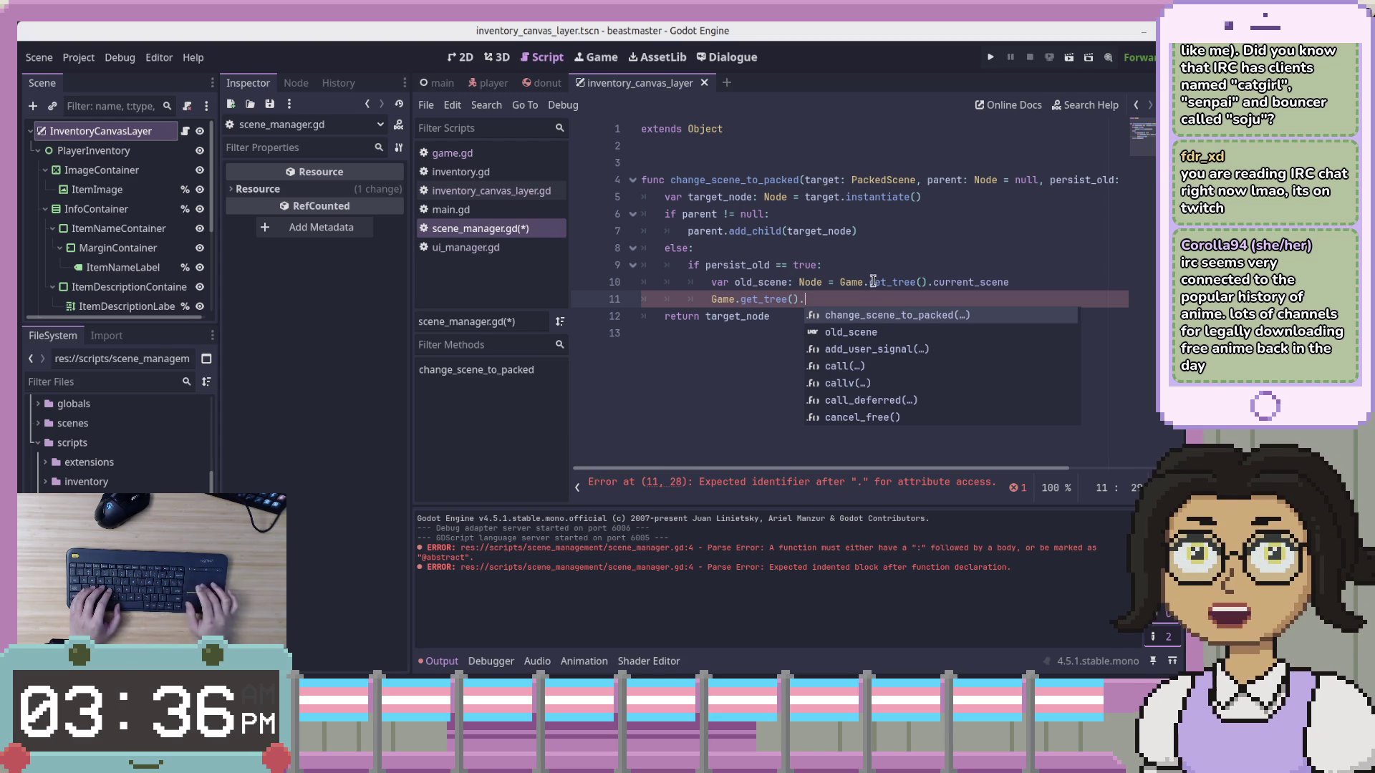
Check the Node type documentation, then return to the end of unfinished line 11
click(844, 294)
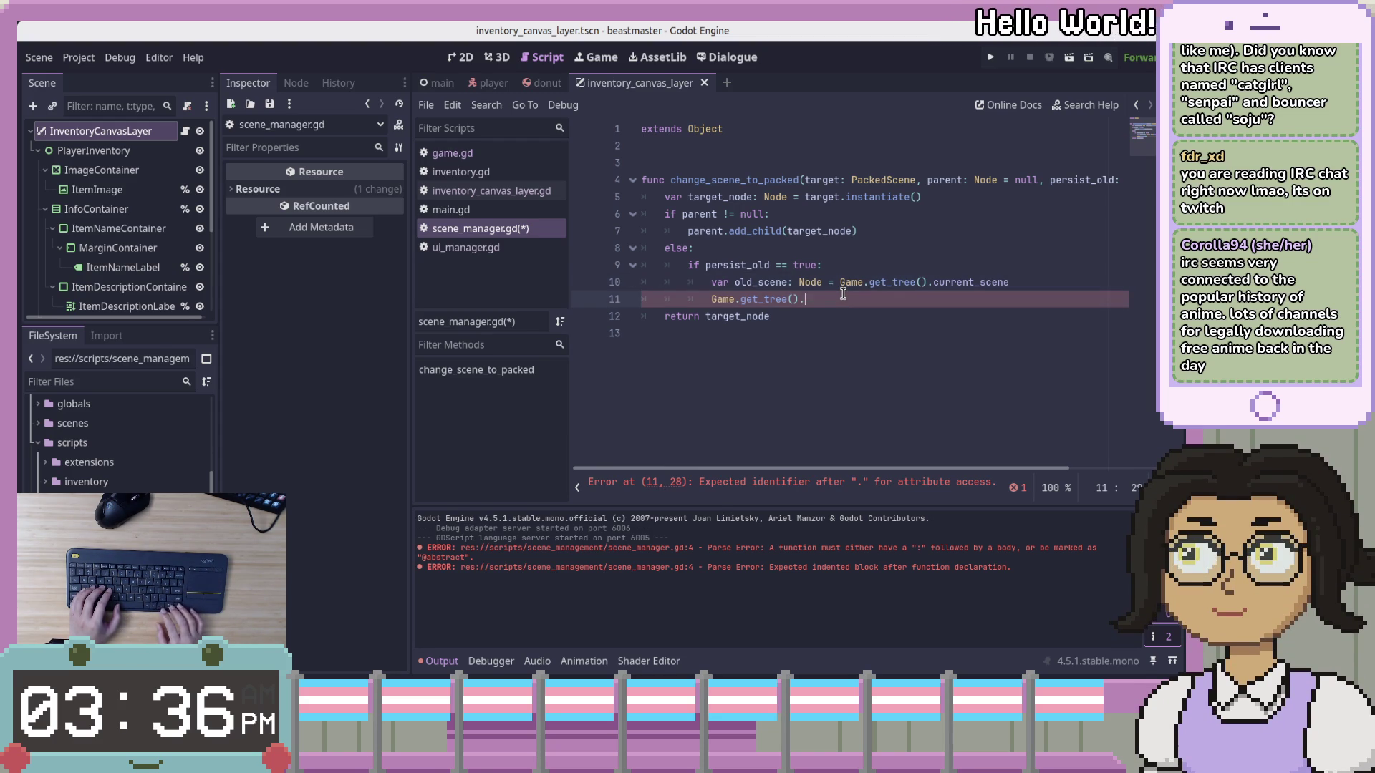
click(802, 282)
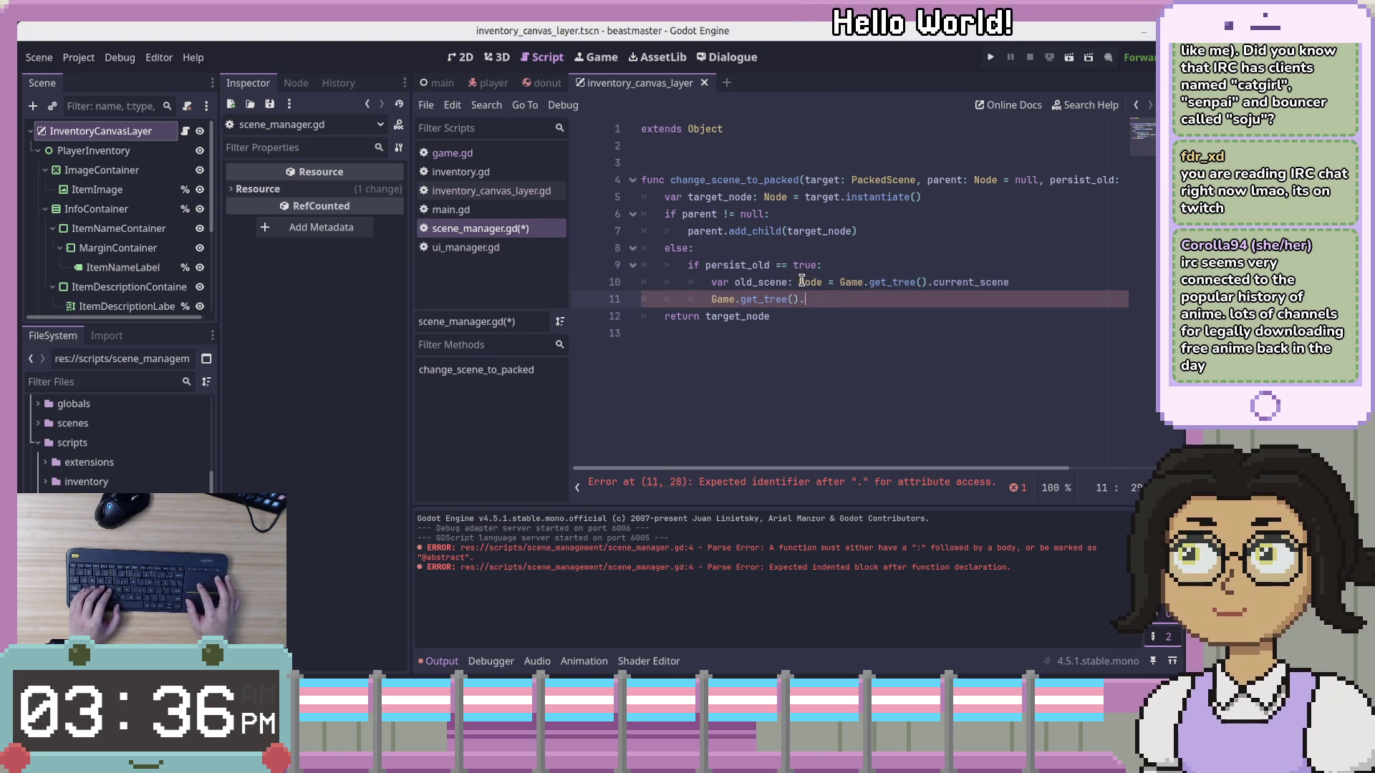
click(825, 296)
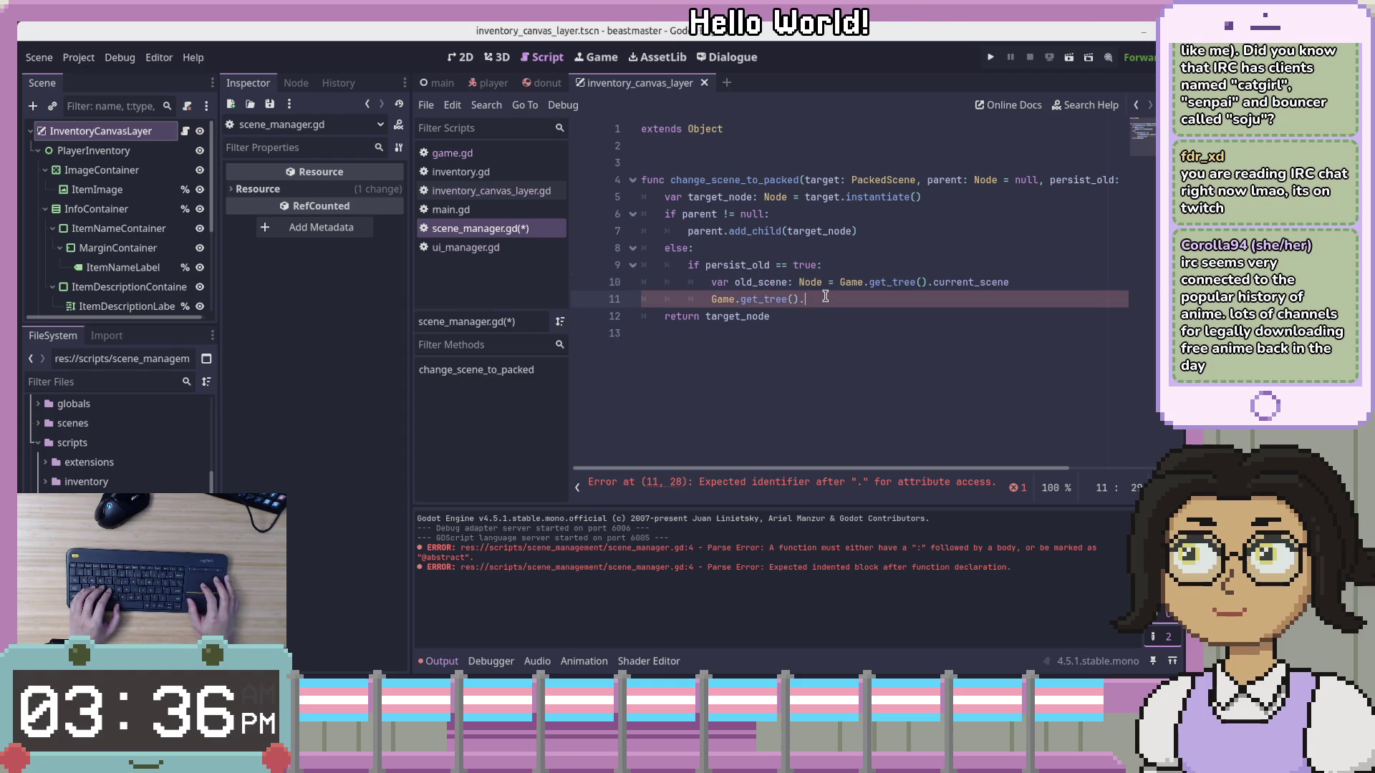
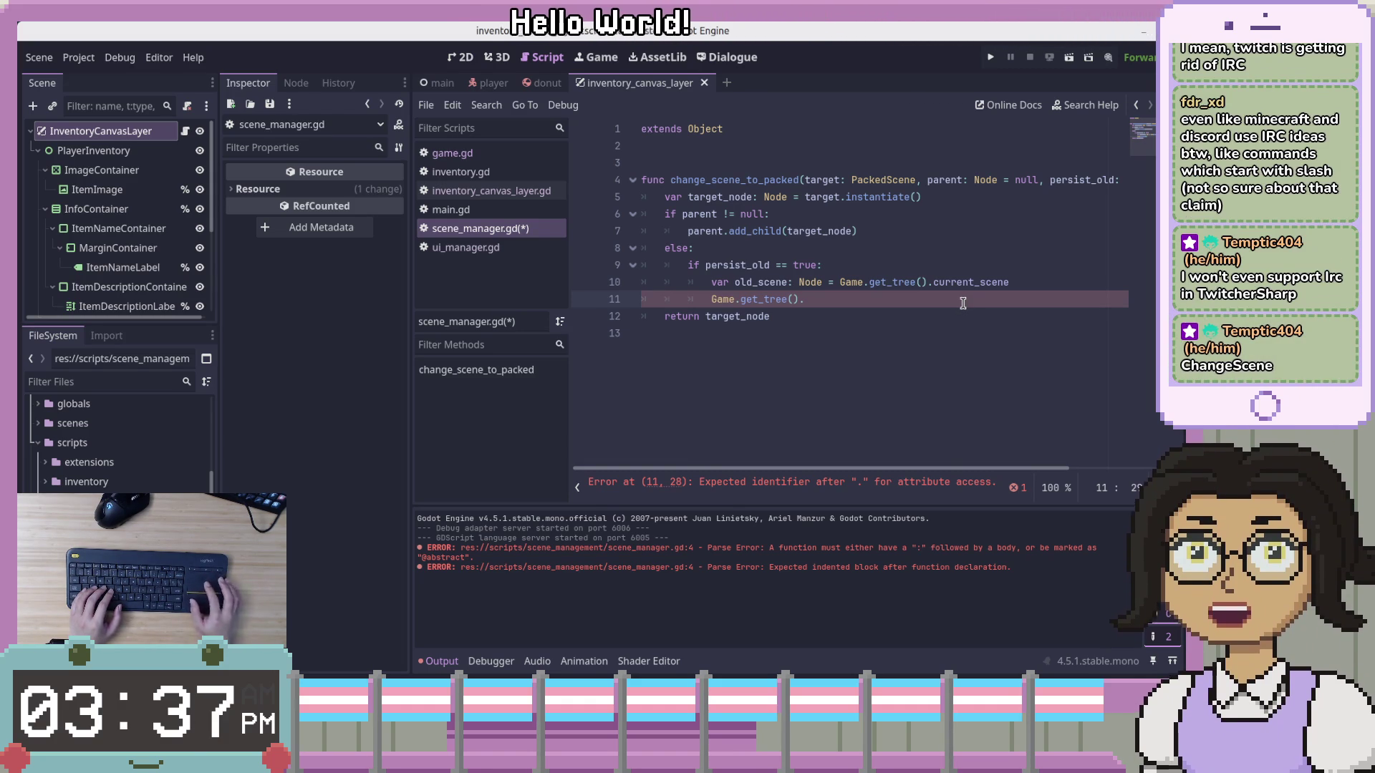
Add 'Change' after Game.get_tree(). on line 11, checking the autocomplete suggestions
text(Change)
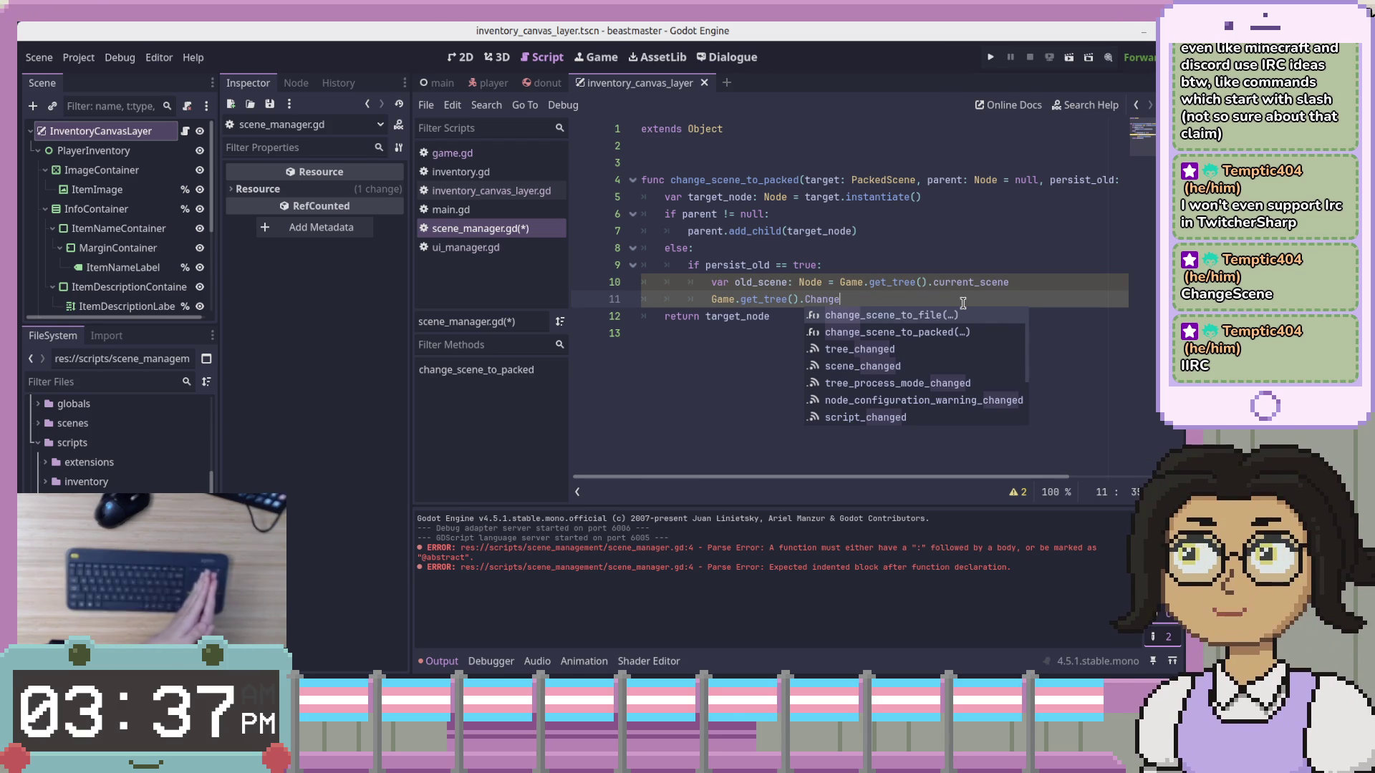
key(Down)
key(Down)
key(Down)
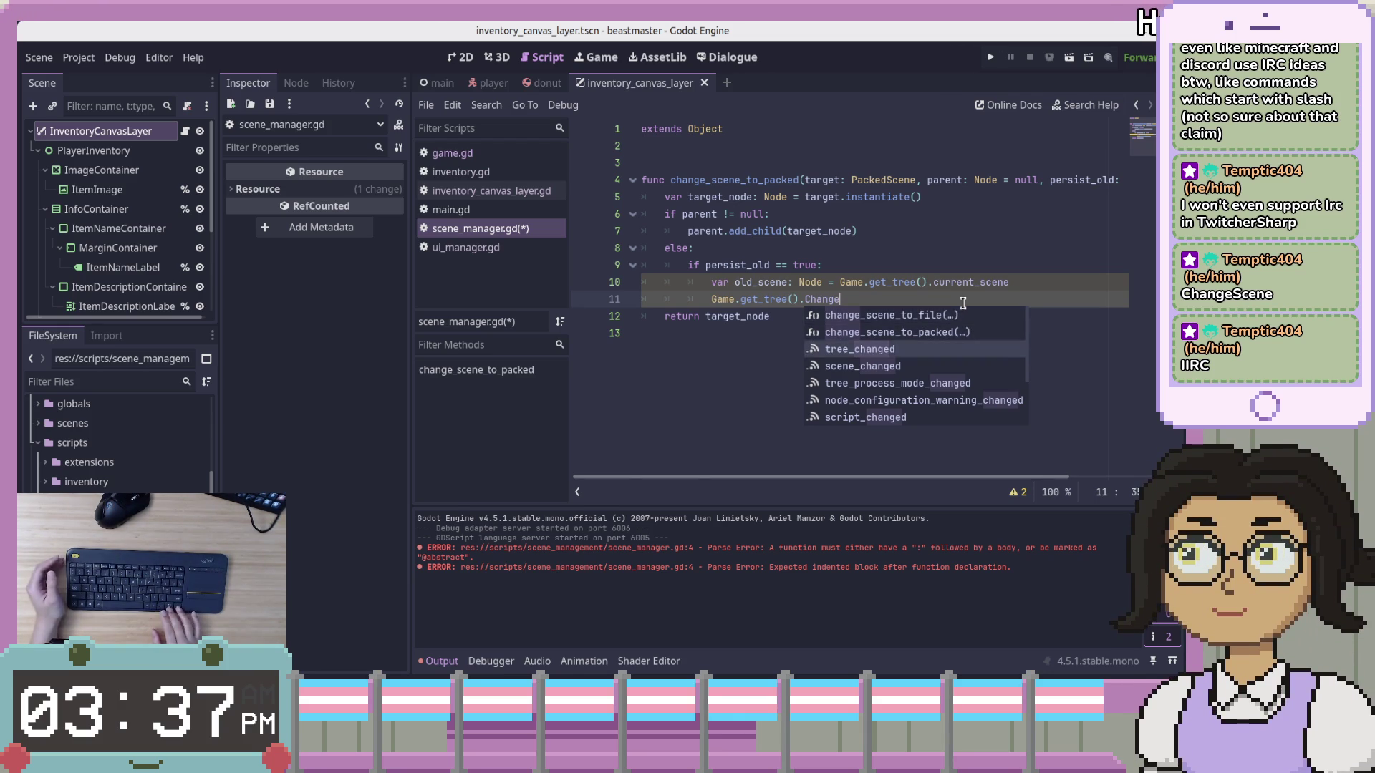
key(Down)
key(Down)
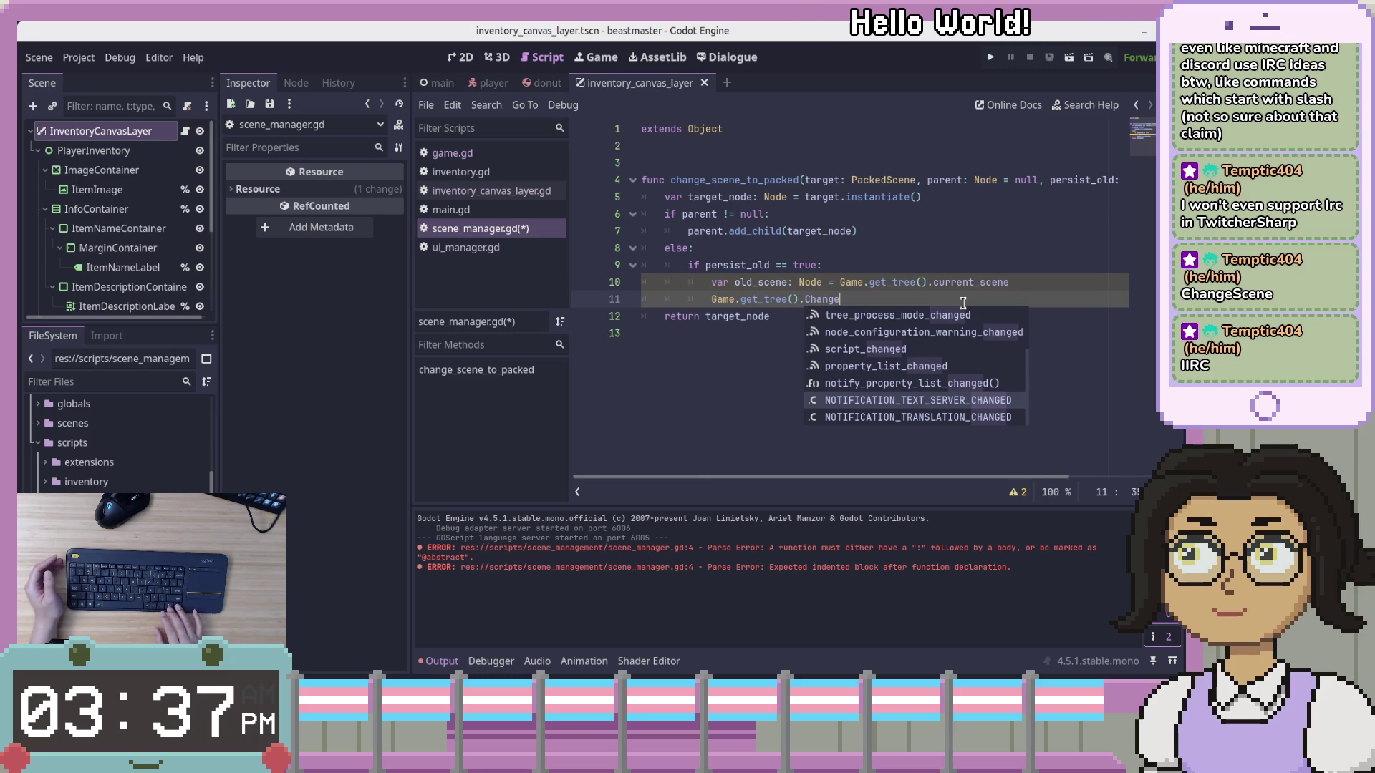
key(Down)
key(Down)
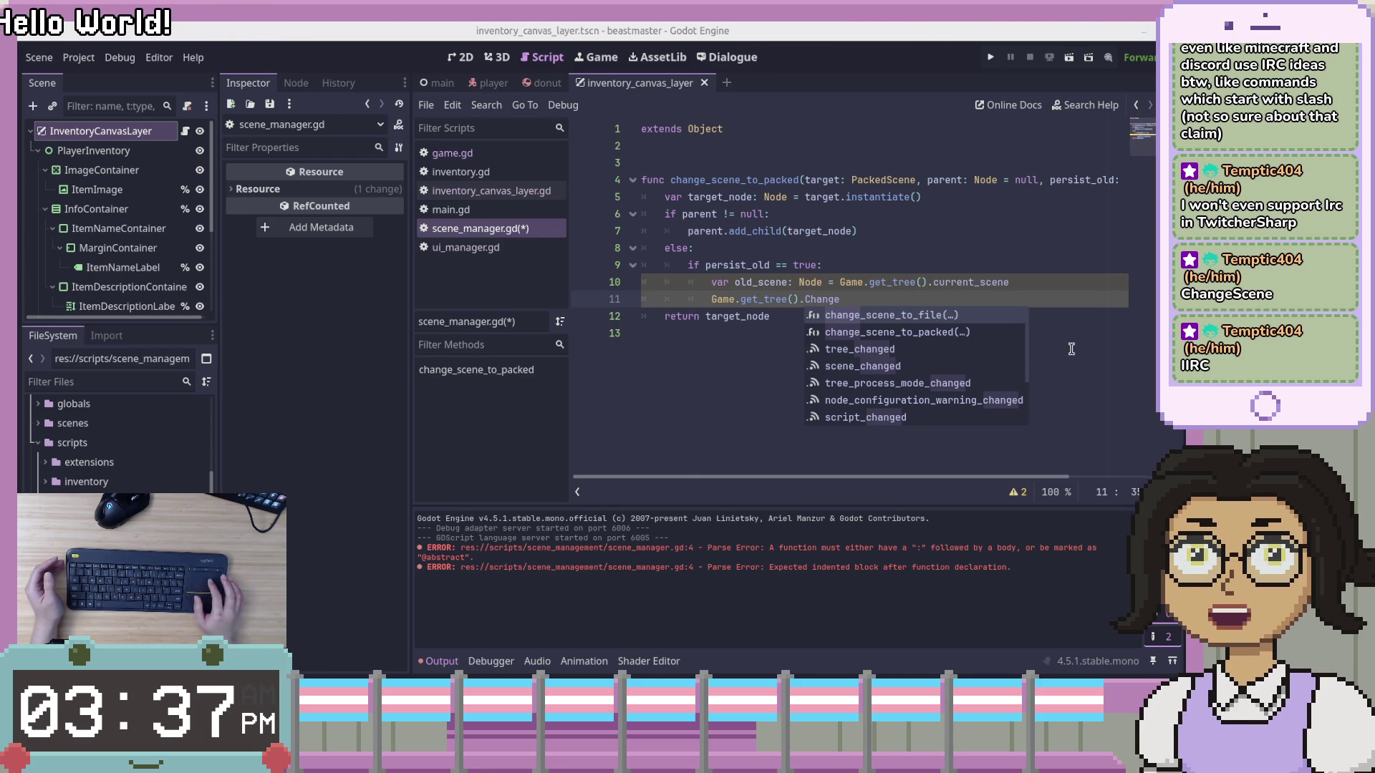
click(891, 285)
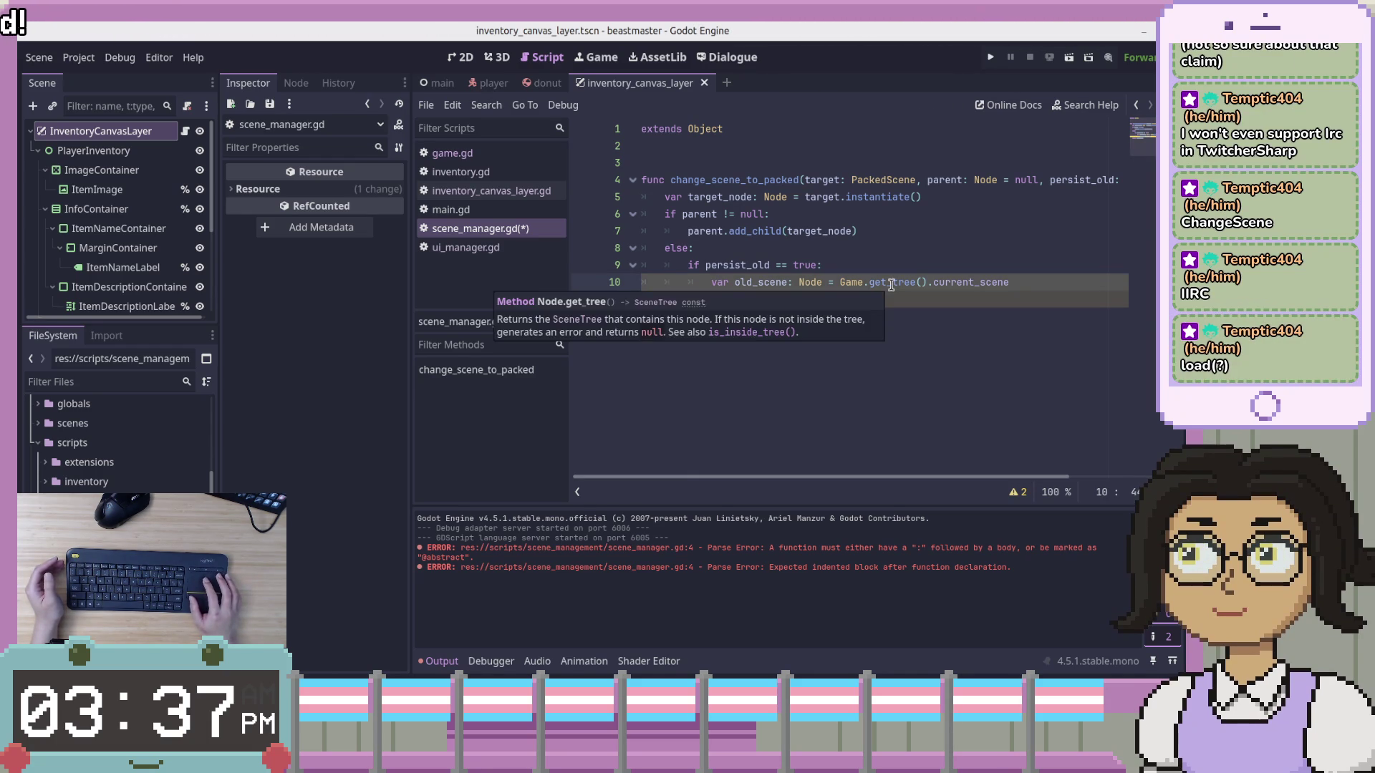
key(End)
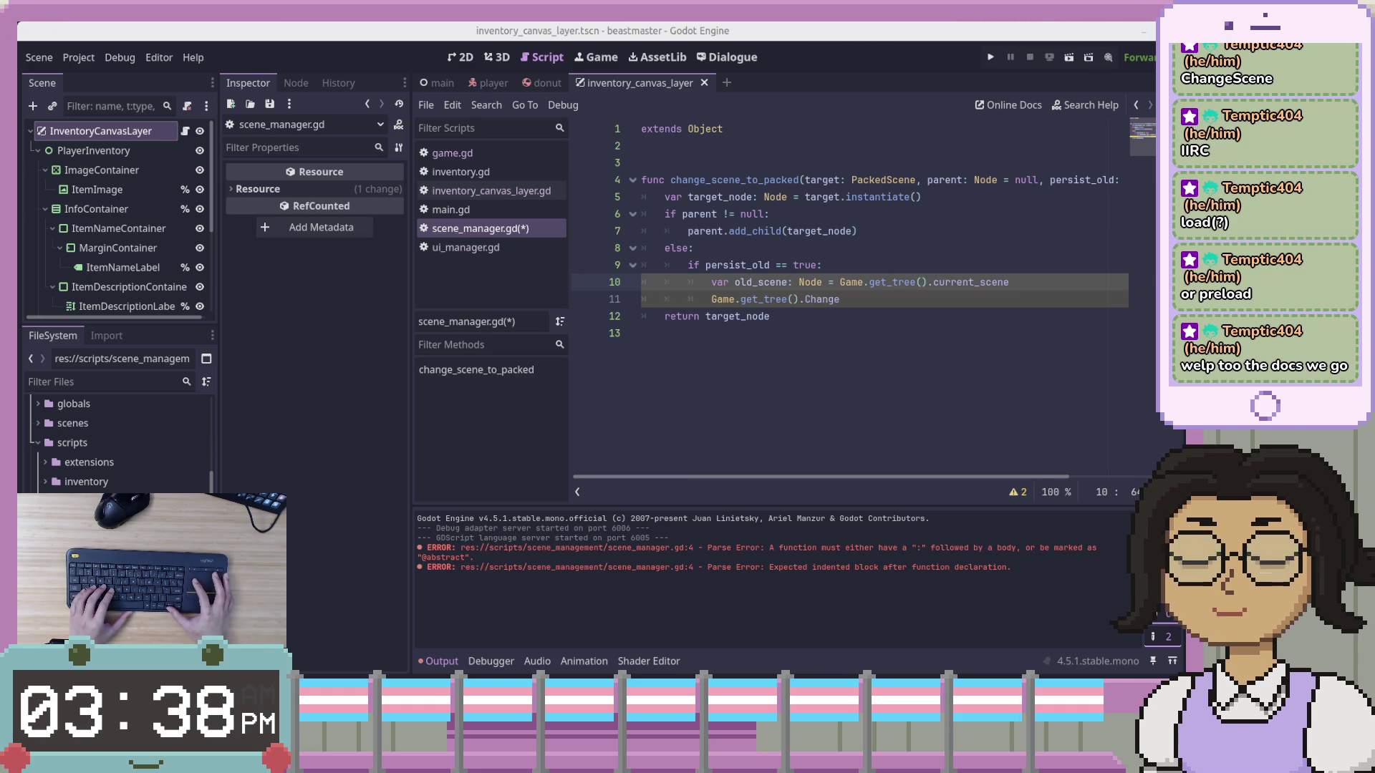
Replace Change with root on line 11 and open the SceneTree documentation for root
click(959, 315)
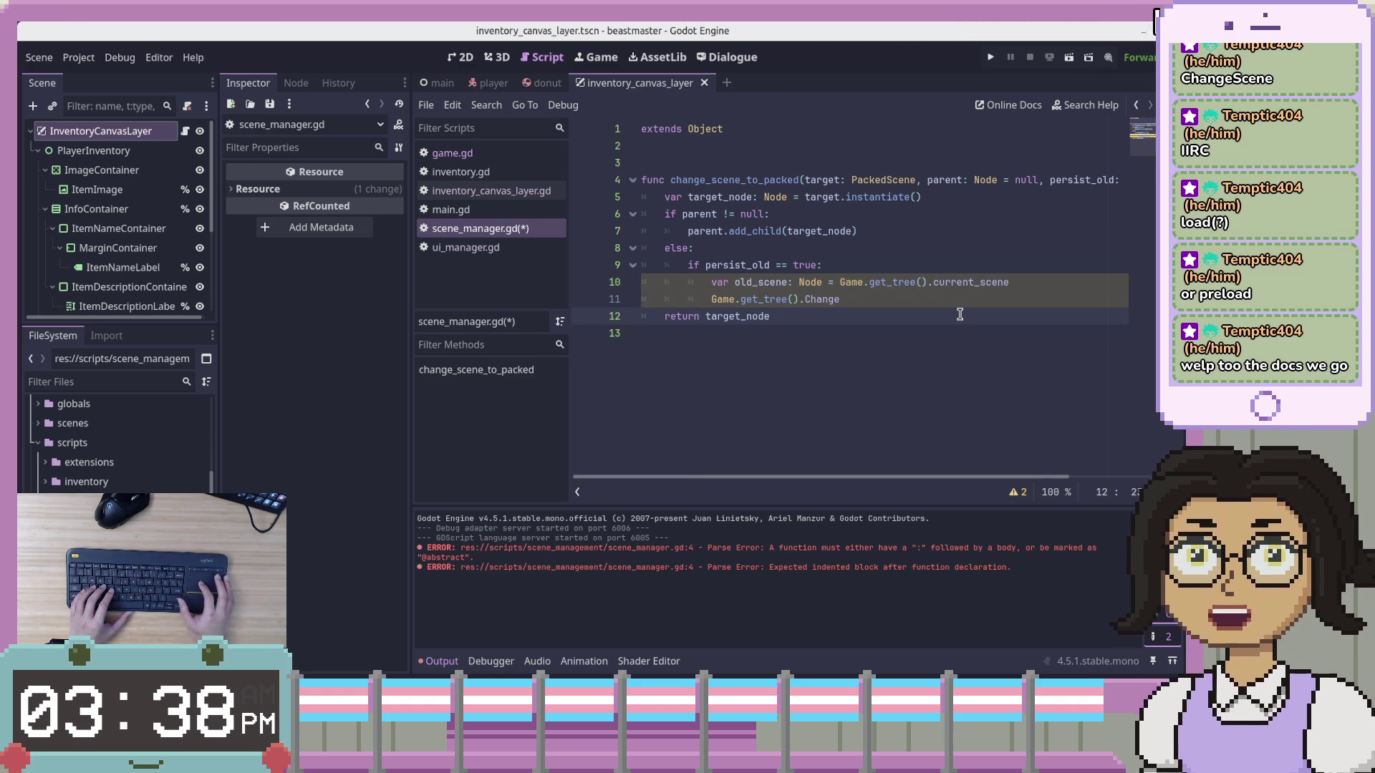
key(Up)
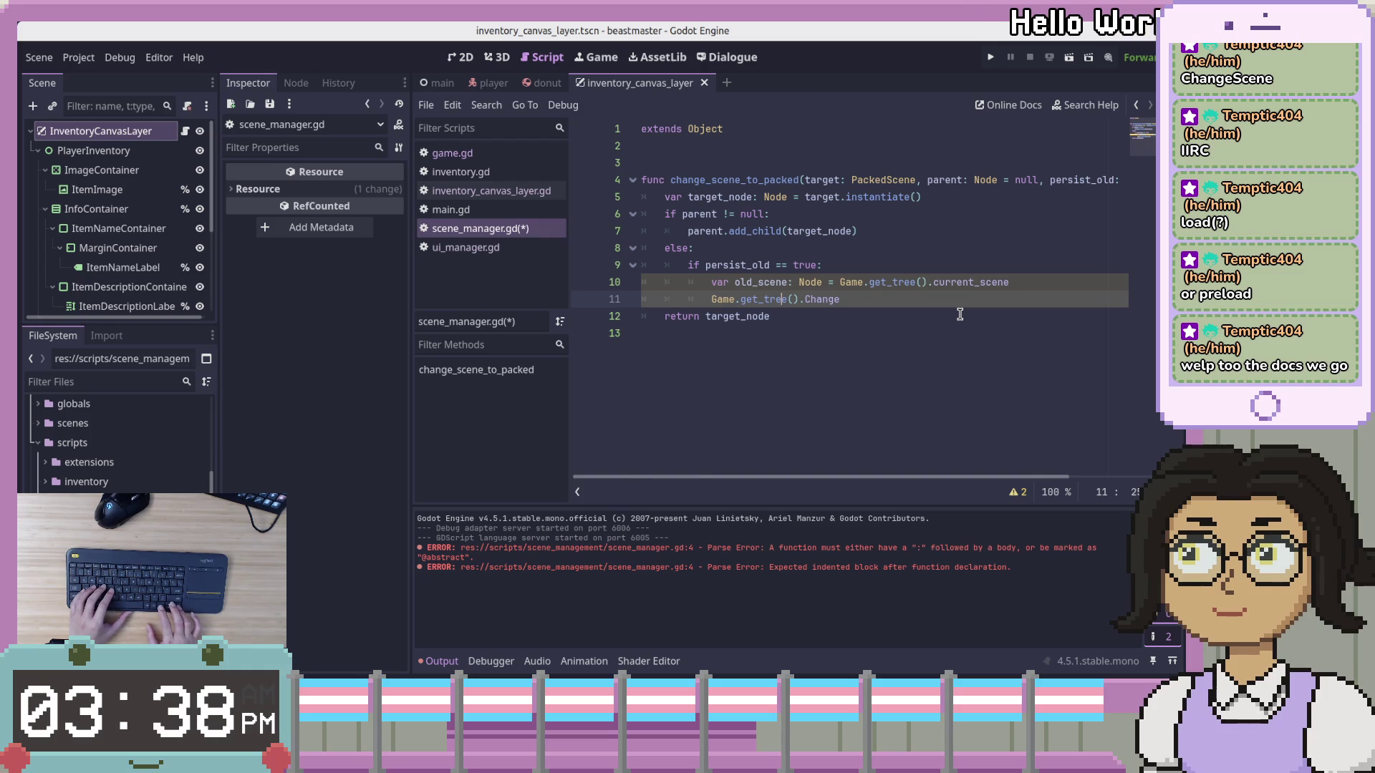
key(ctrl+Right)
key(ctrl+Right)
key(ctrl+shift+Right)
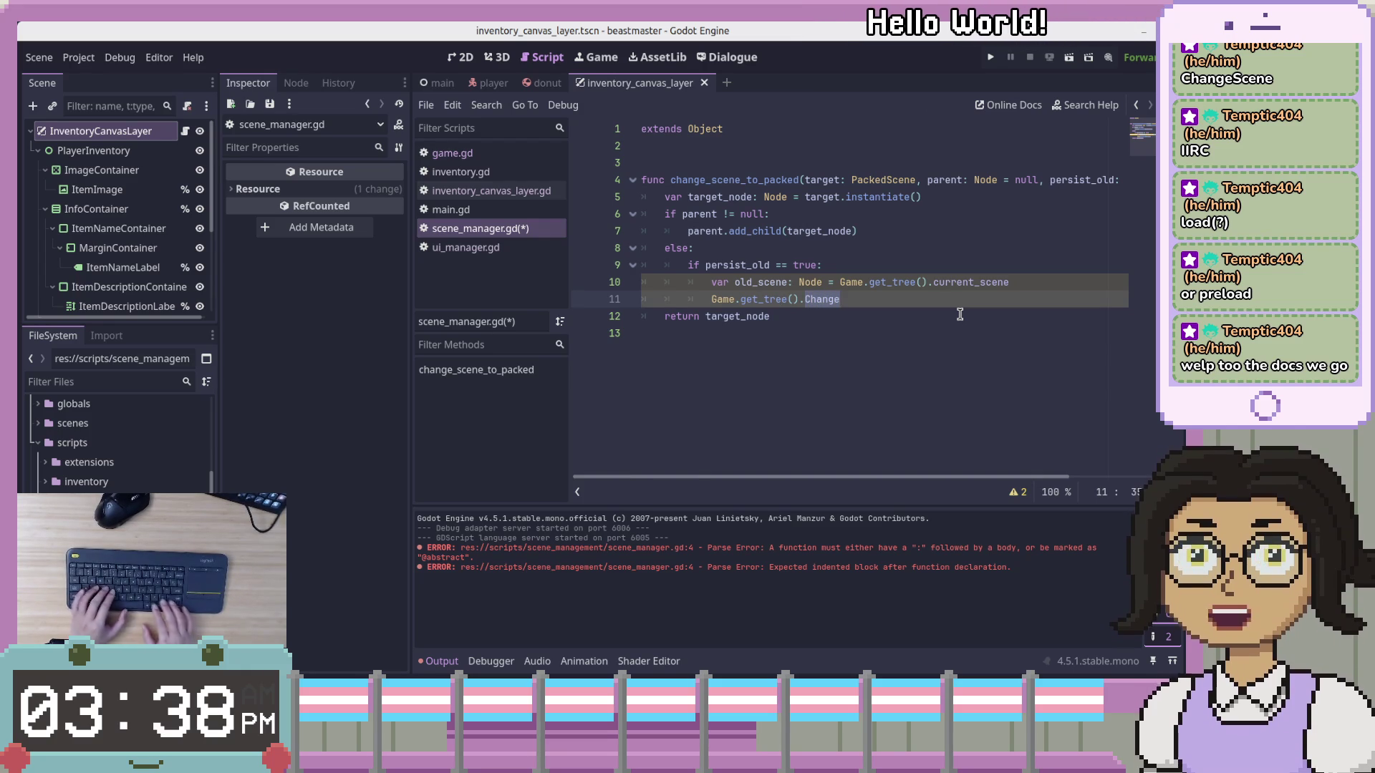
text(root)
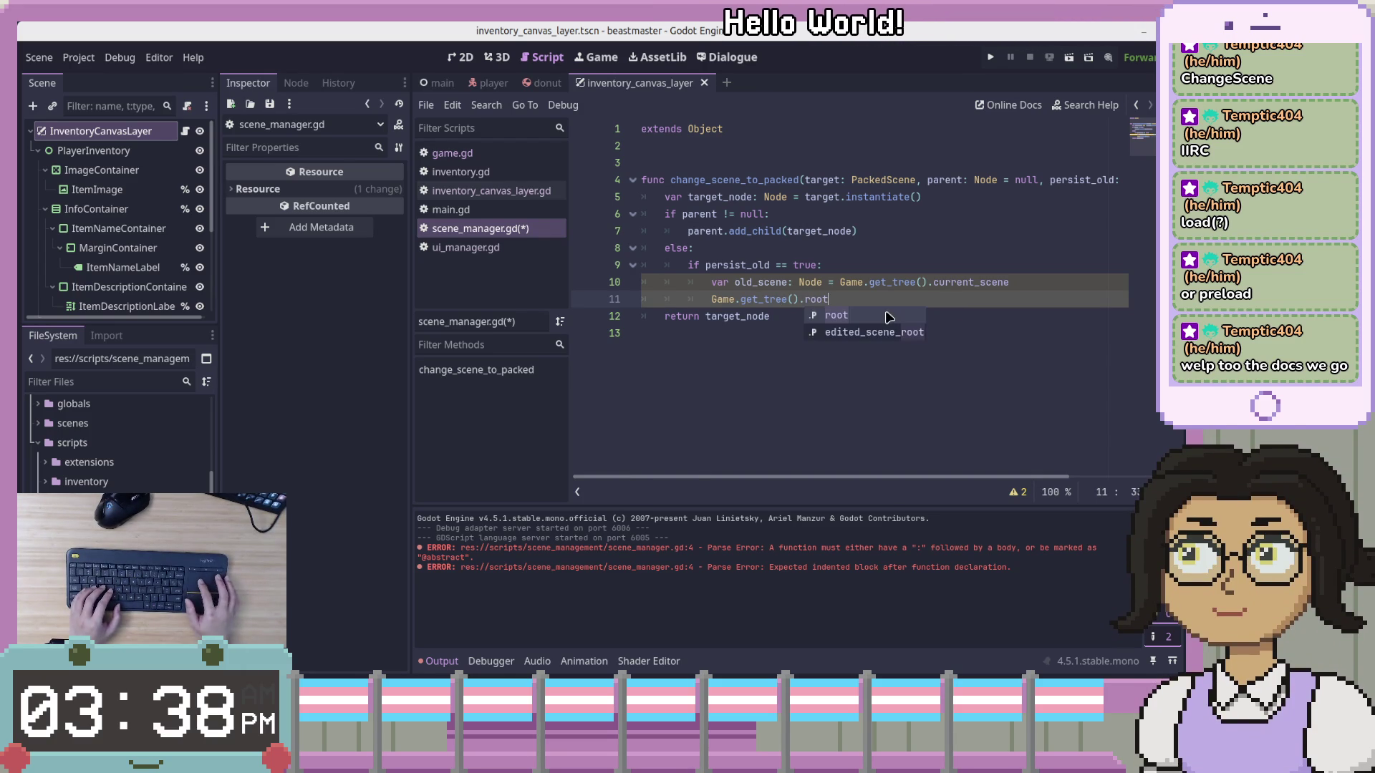
click(838, 316)
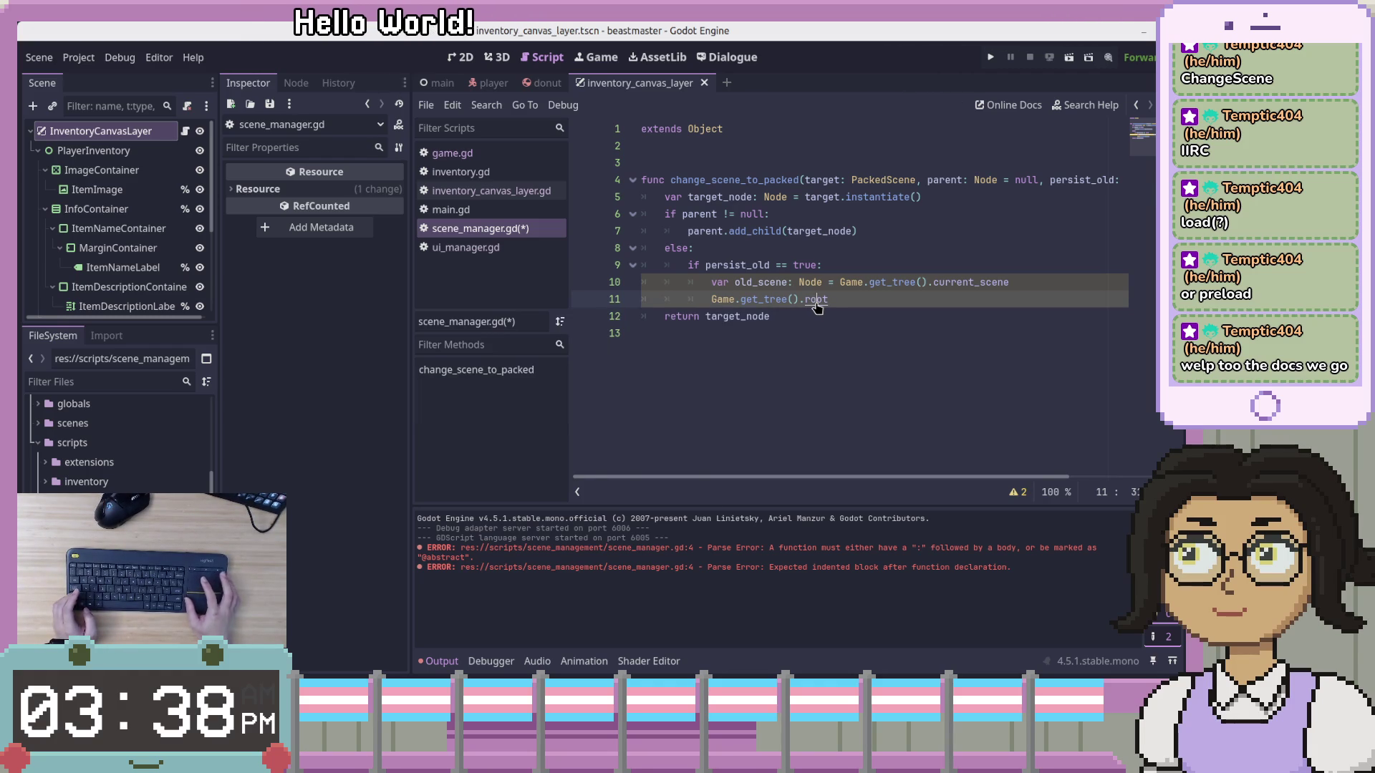
ctrl+click(815, 300)
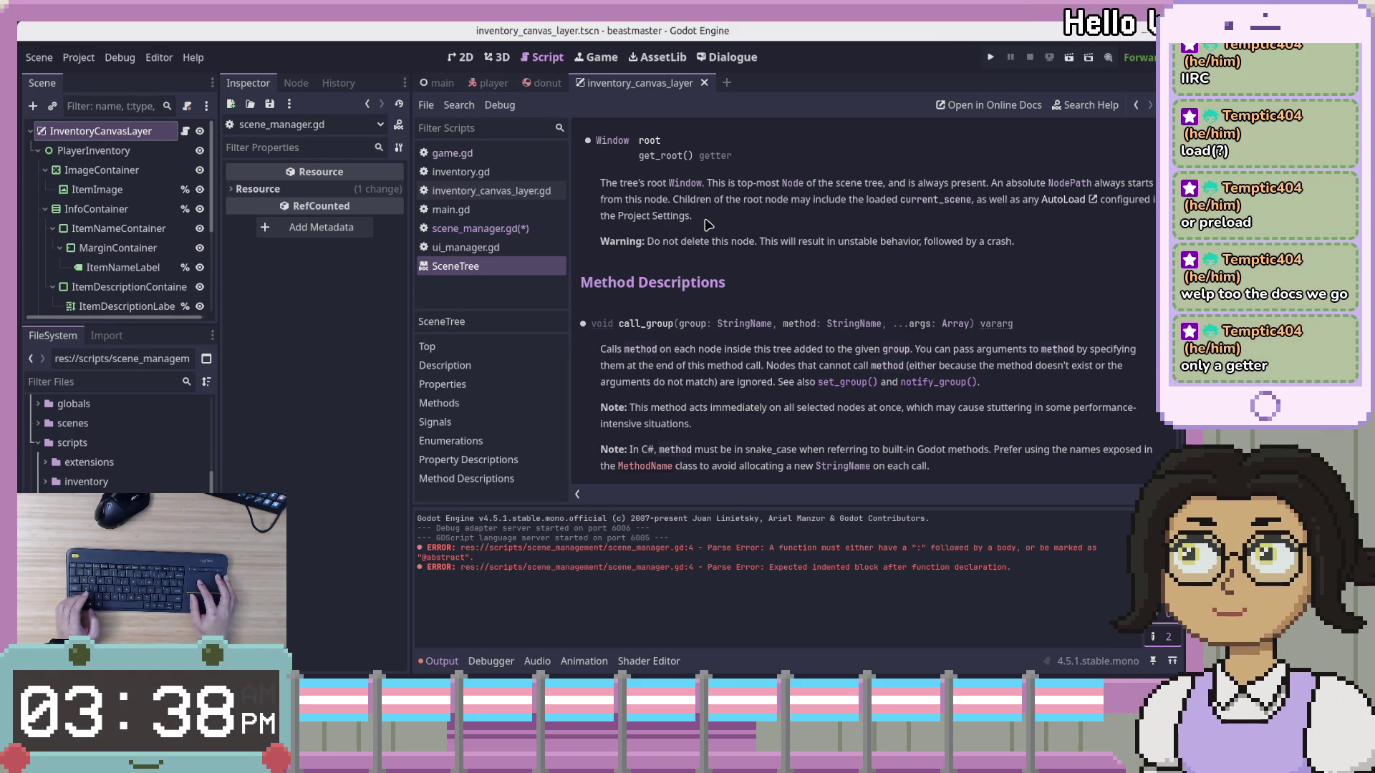
Glance at the donut and inventory_canvas_layer scenes, then return to scene_manager.gd line 12
scroll(707, 225, up, 1)
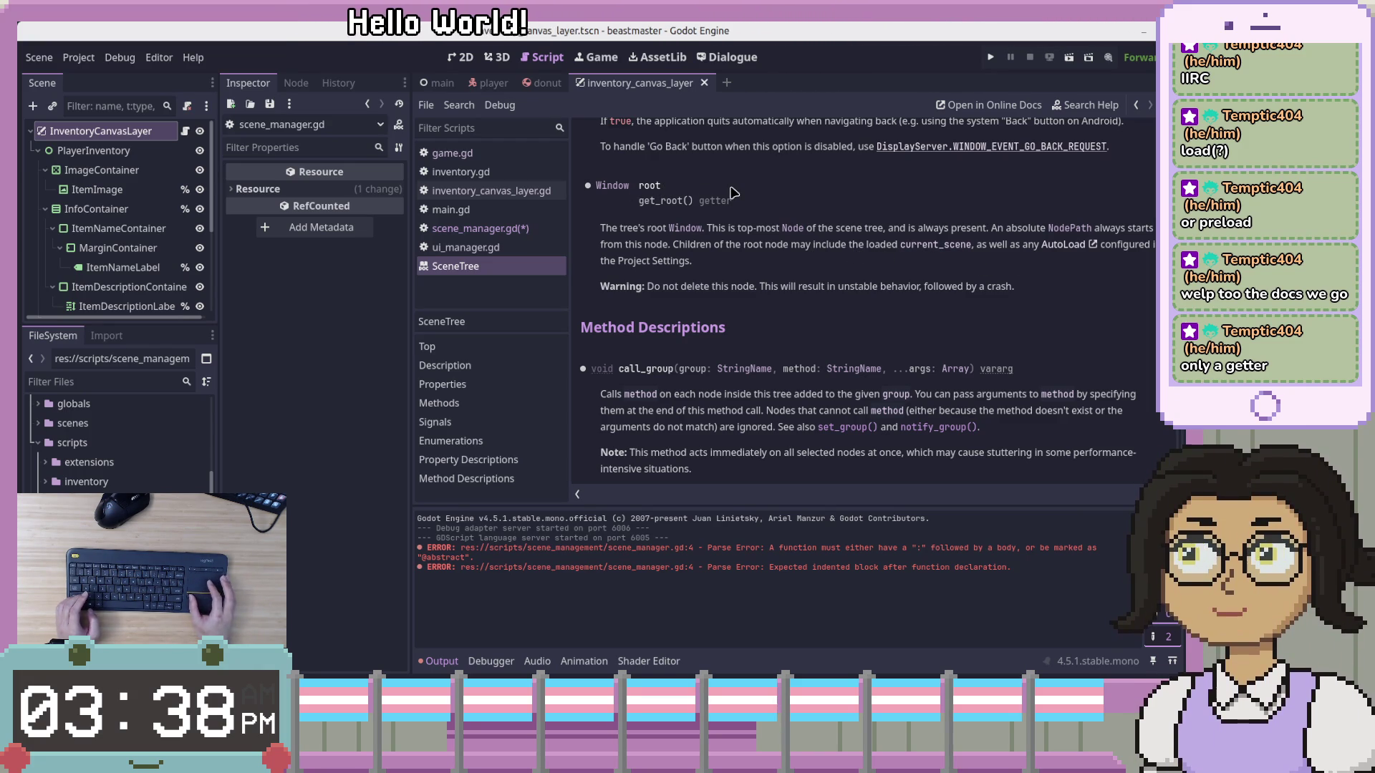
click(542, 84)
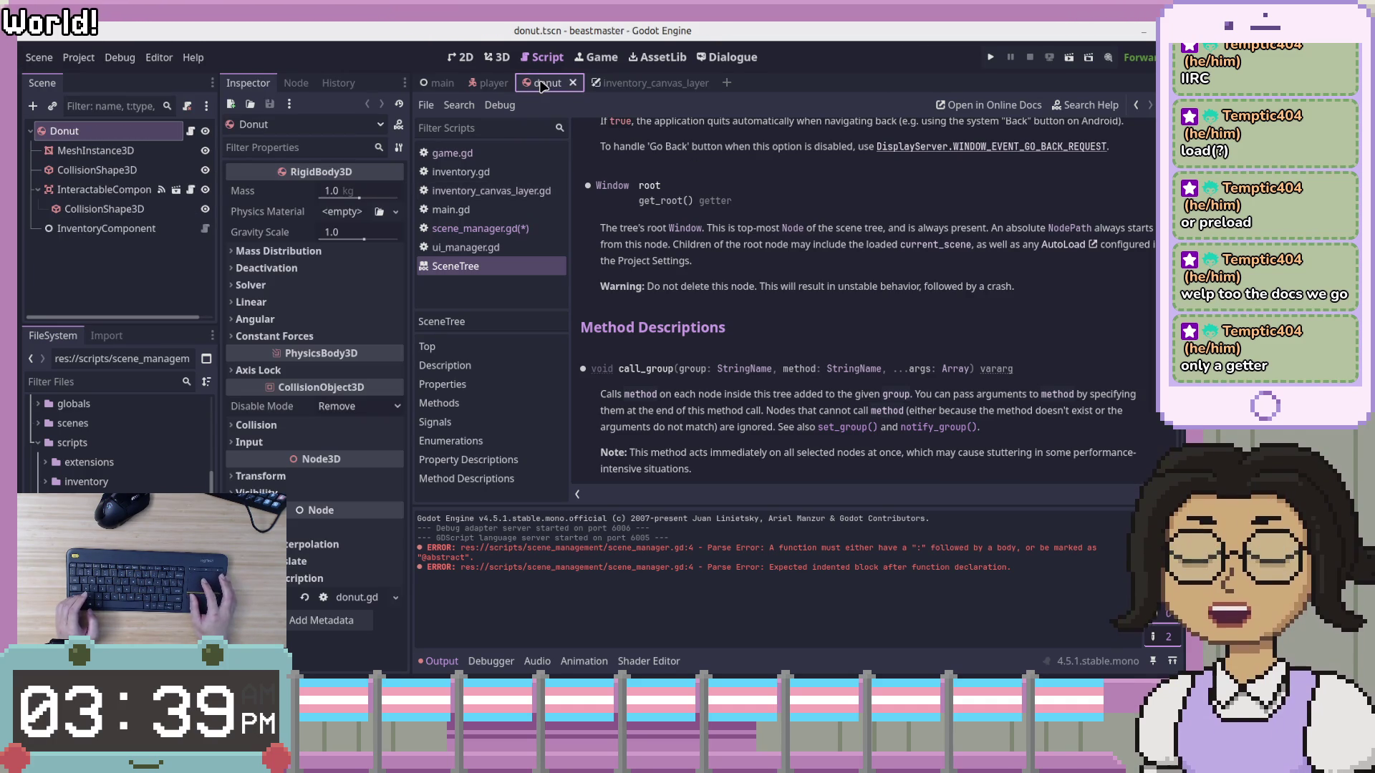
click(648, 83)
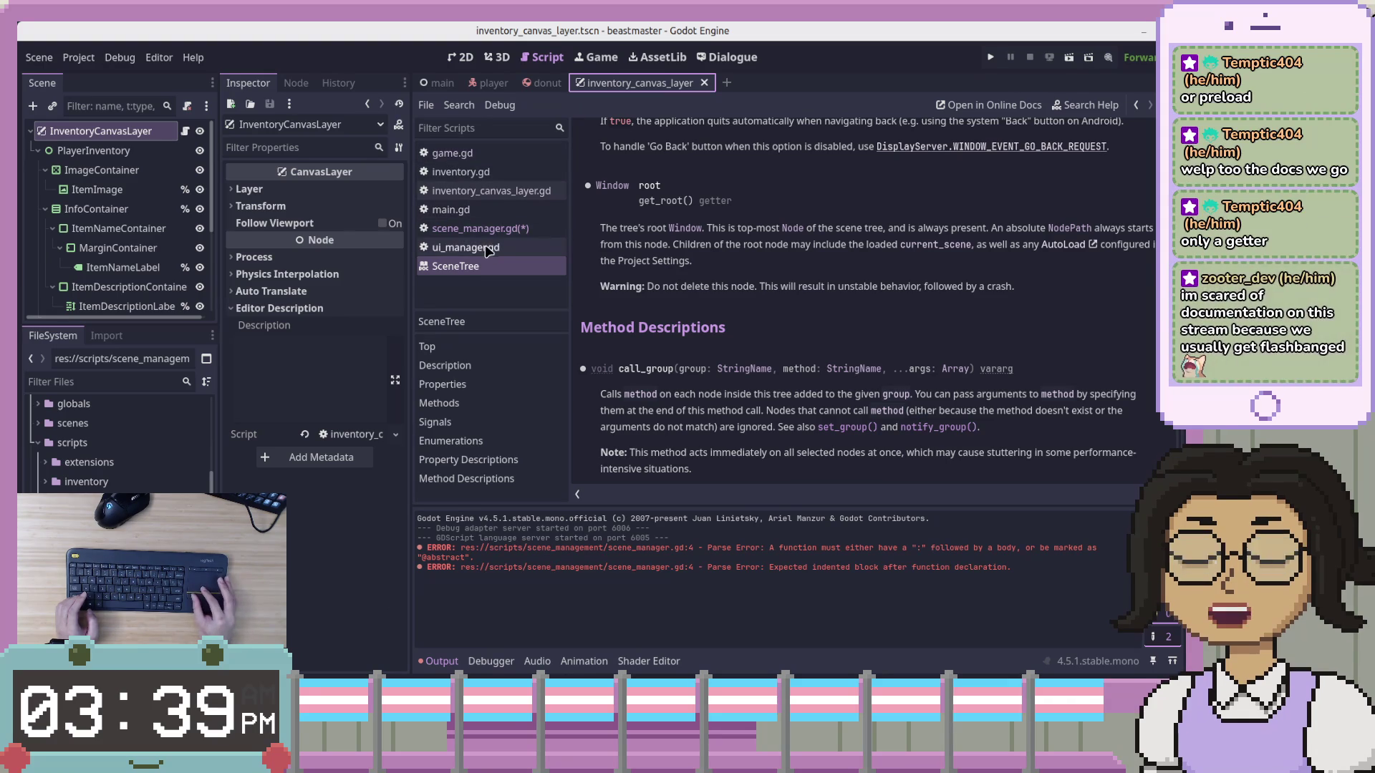
click(505, 229)
click(848, 308)
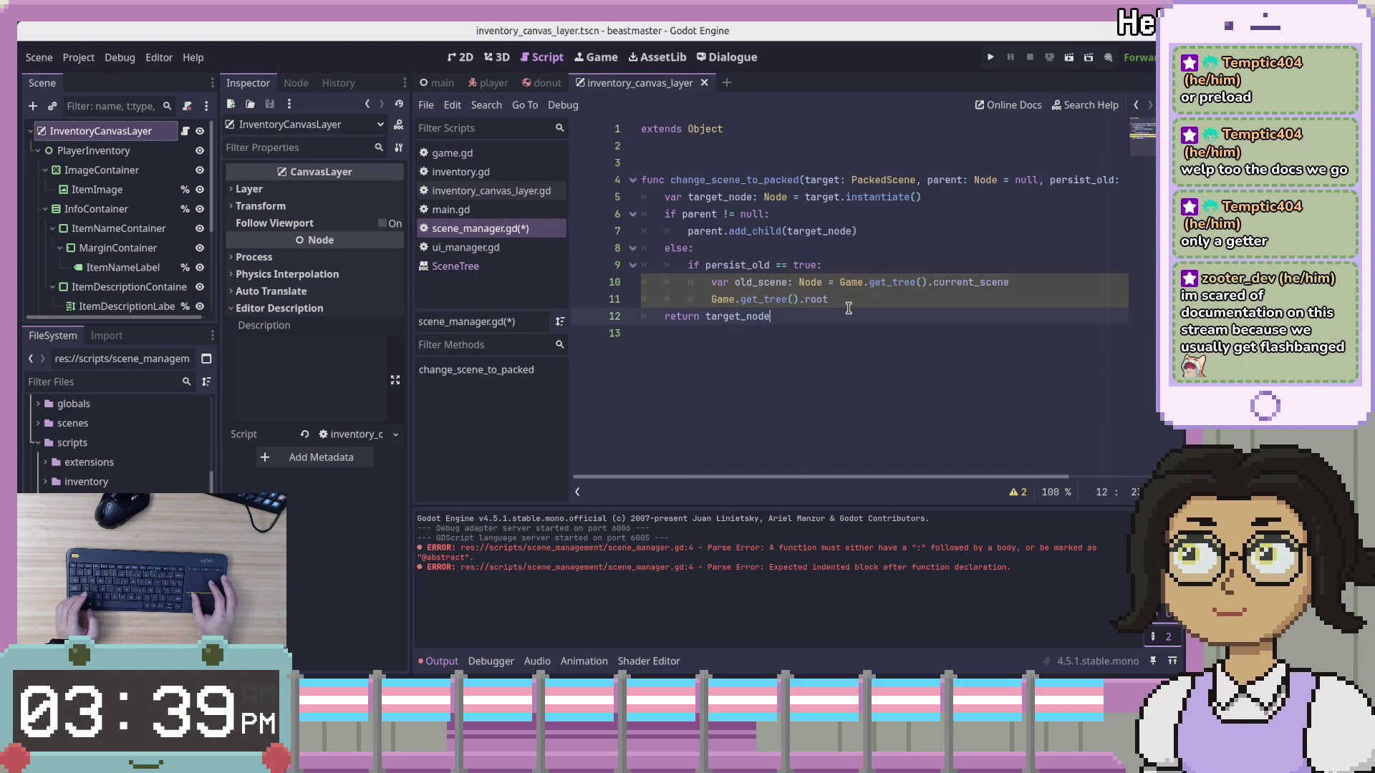
click(1024, 286)
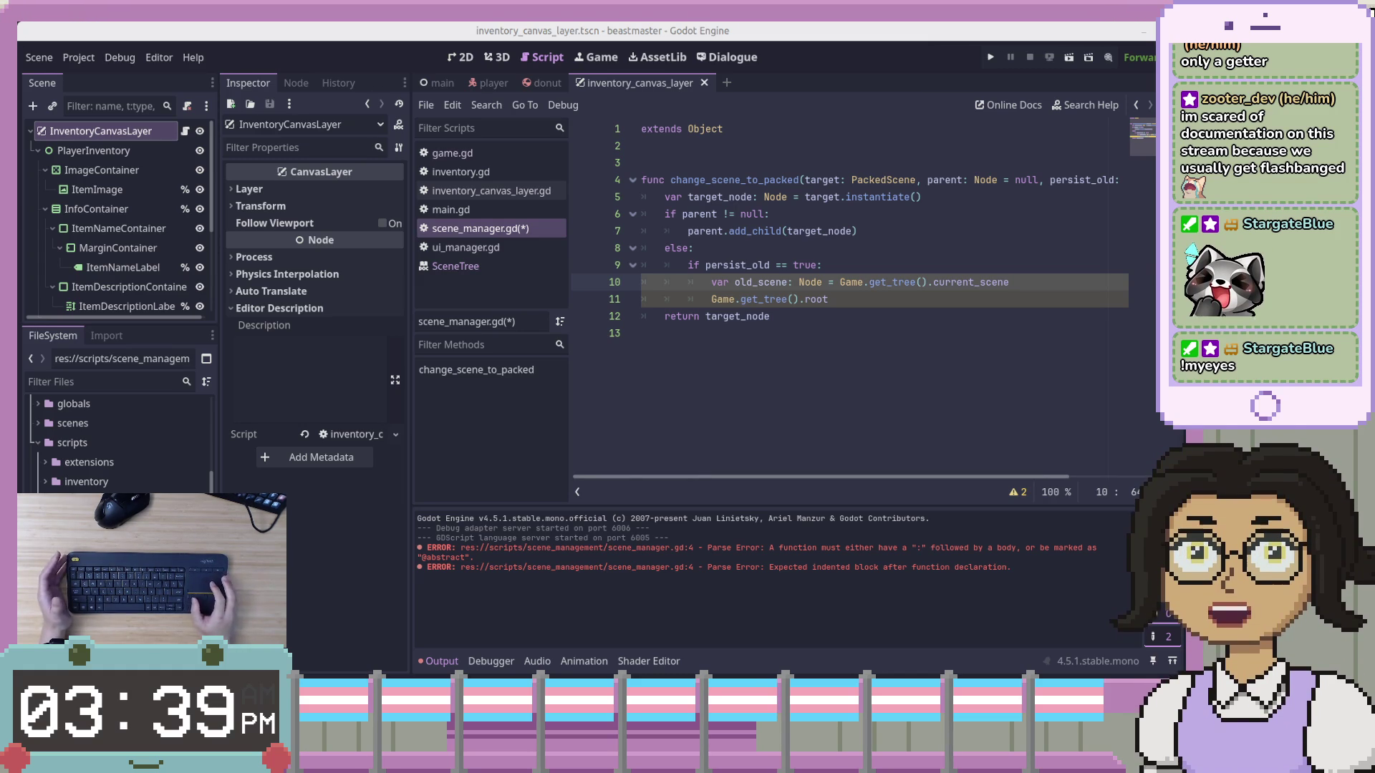
click(910, 330)
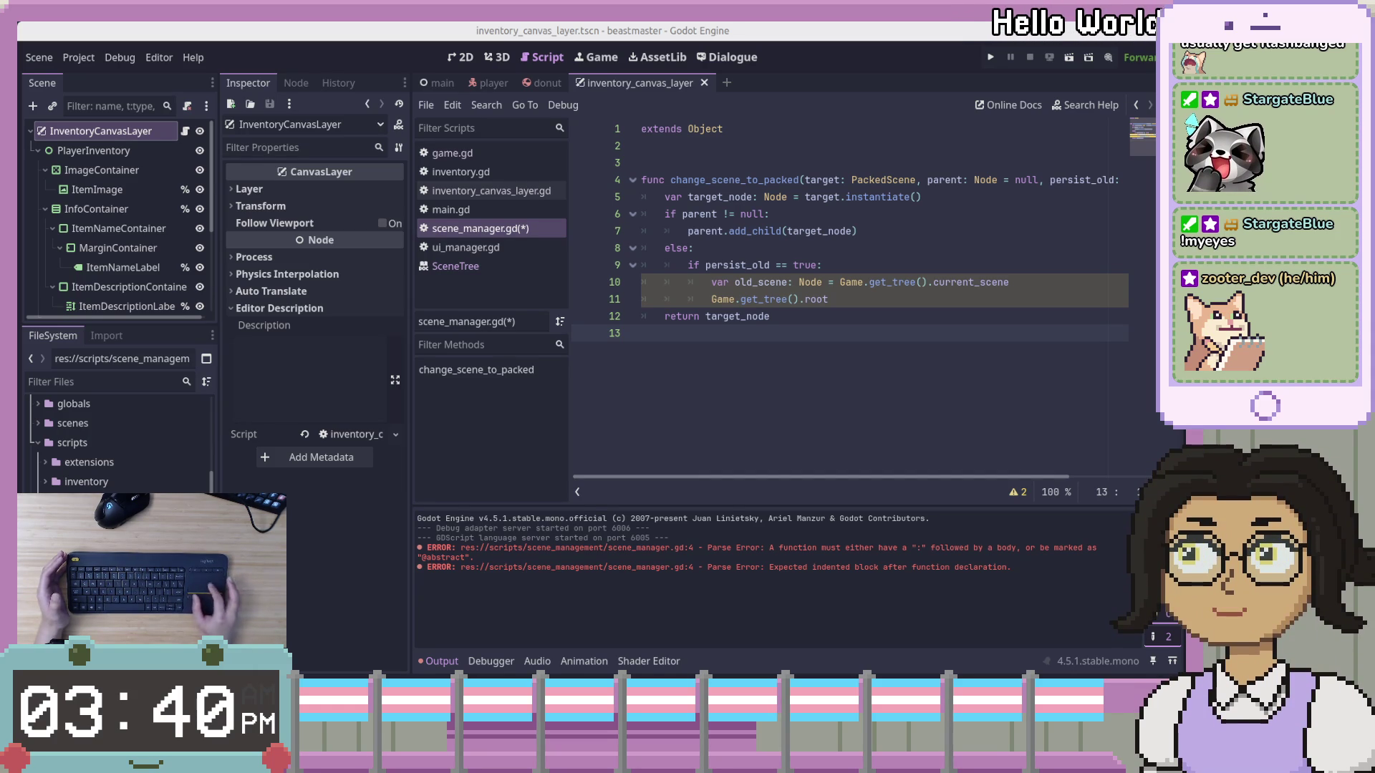
key(alt+Tab)
Try the Macchiato and Mocha themes on the Catppuccin site, then settle on light Latte
mouse_move(1360, 118)
mouse_down()
mouse_move(847, 106)
mouse_move(782, 68)
mouse_move(847, 37)
mouse_up()
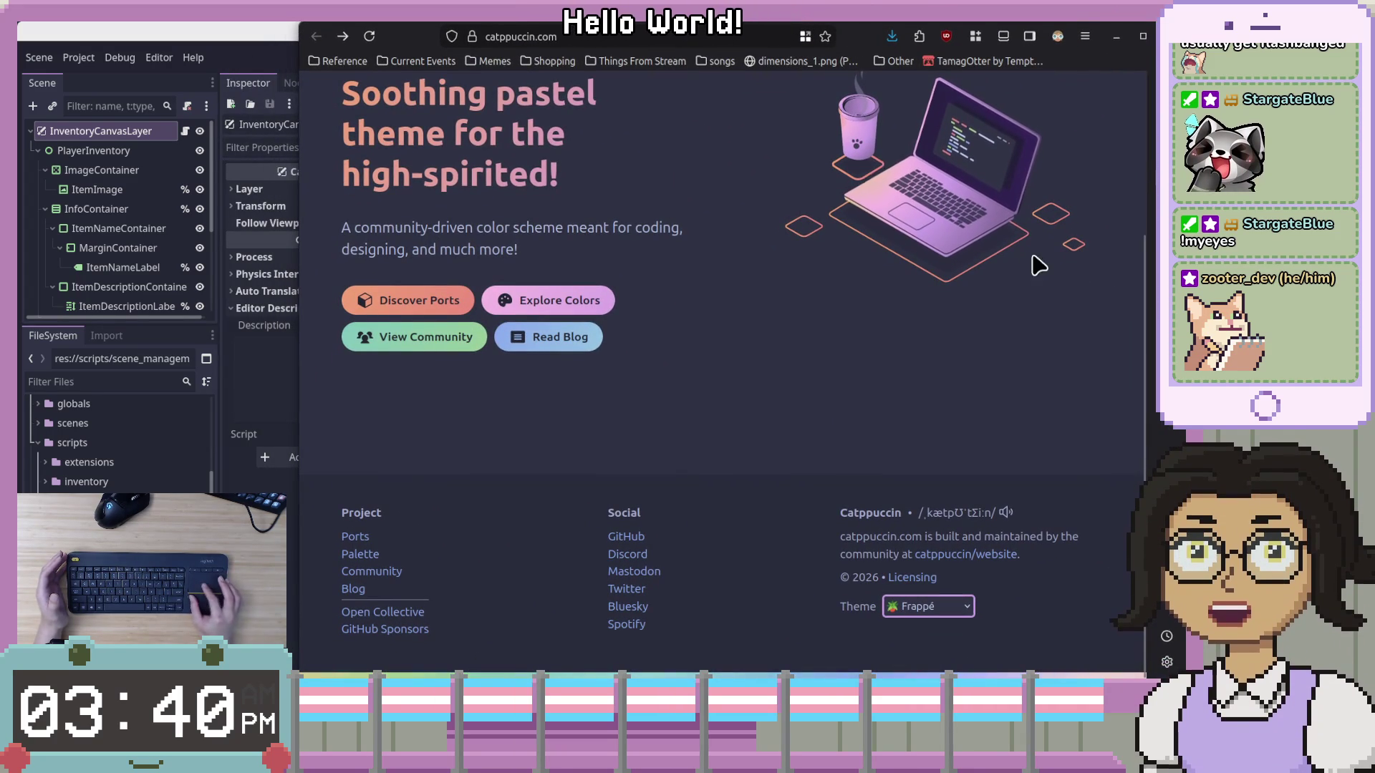
click(953, 607)
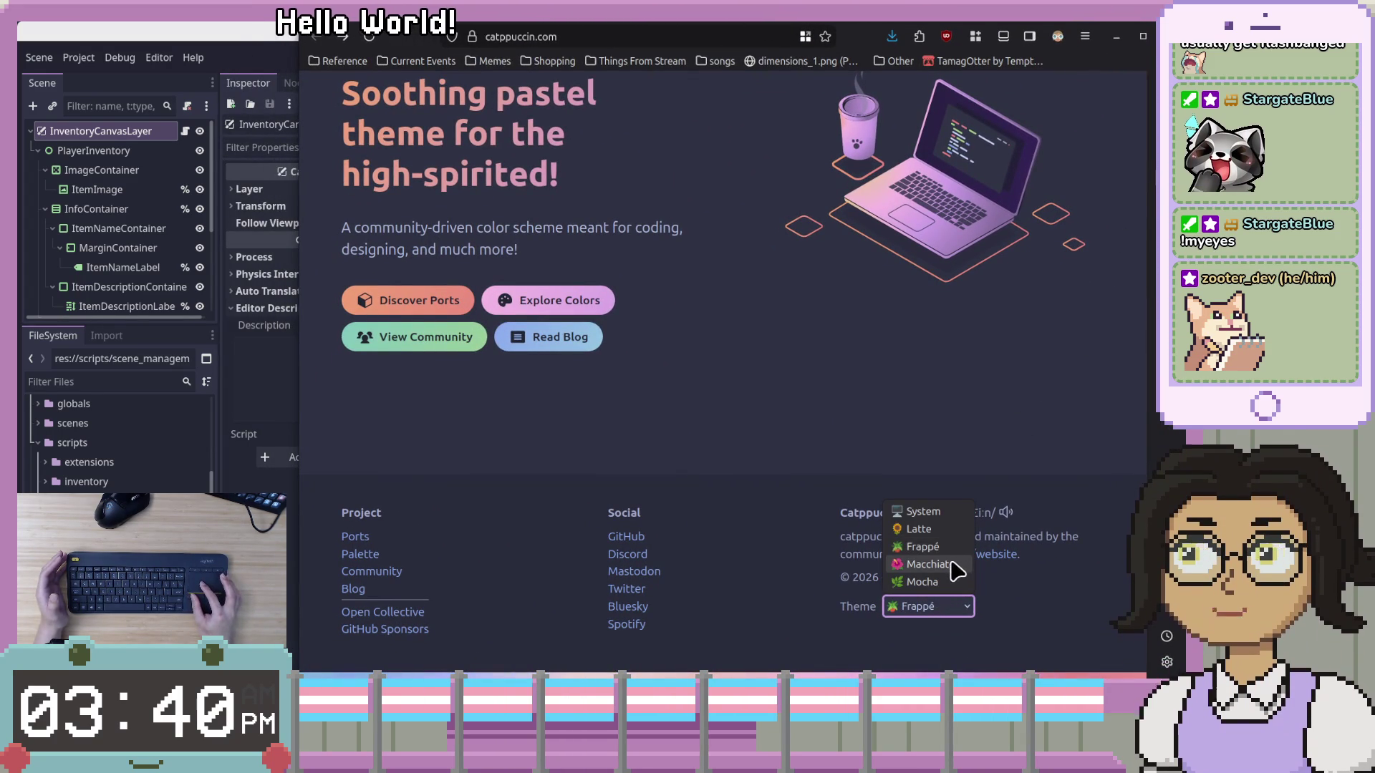
click(952, 565)
click(956, 610)
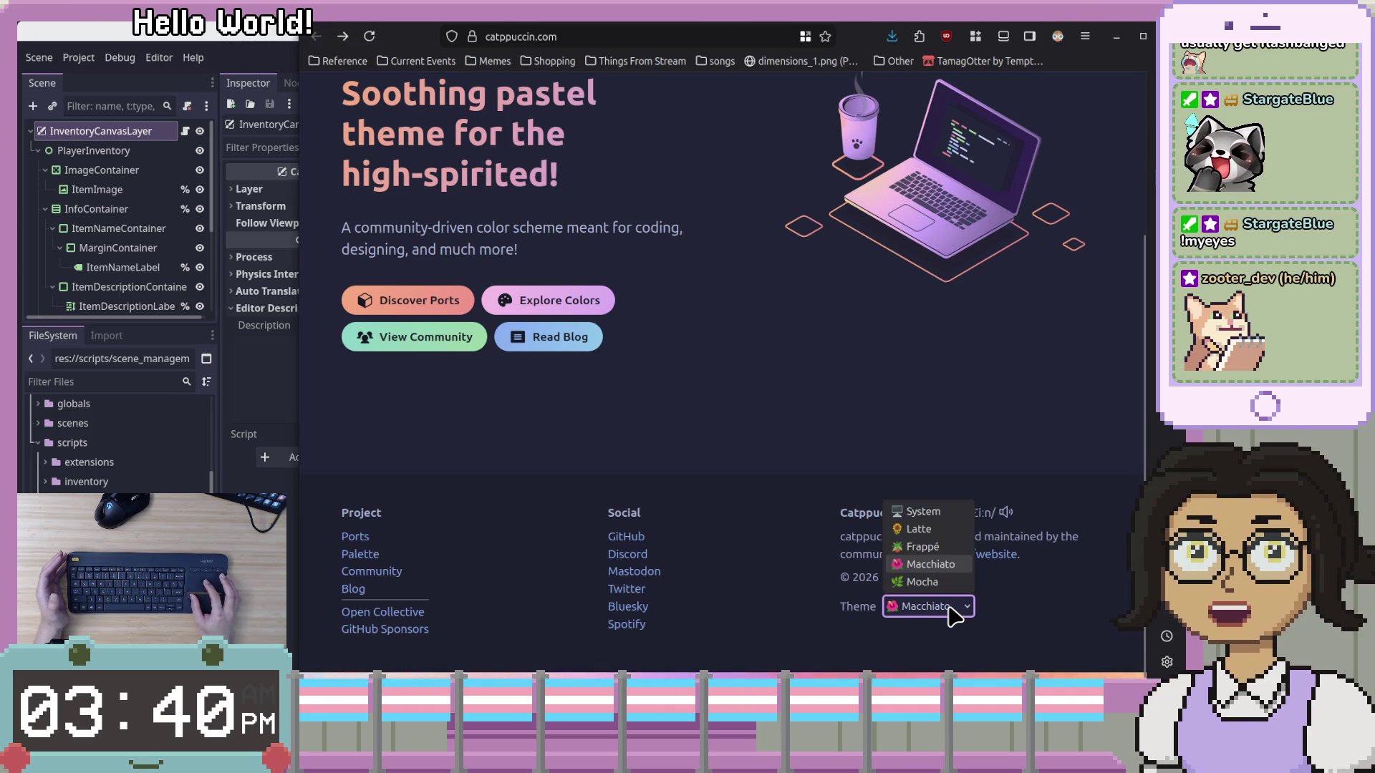
click(964, 583)
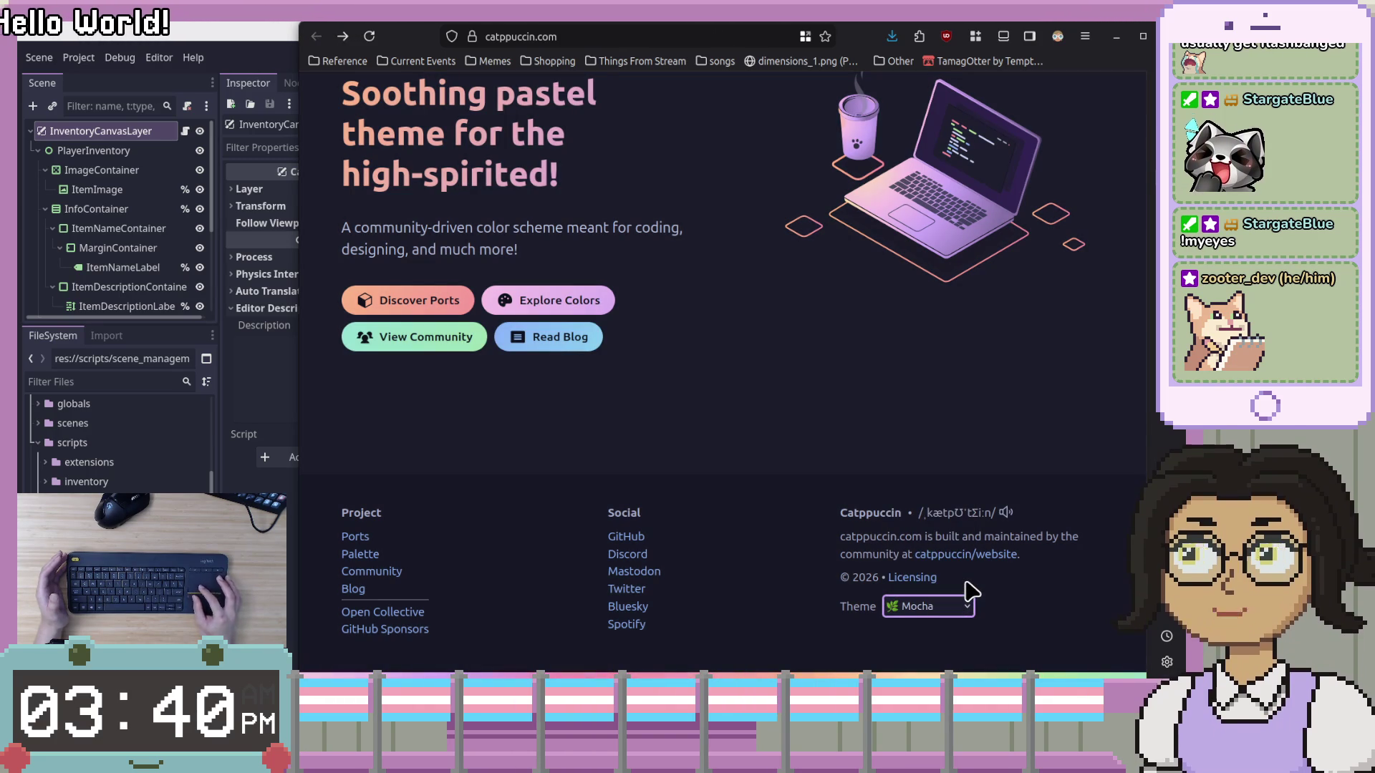
click(960, 607)
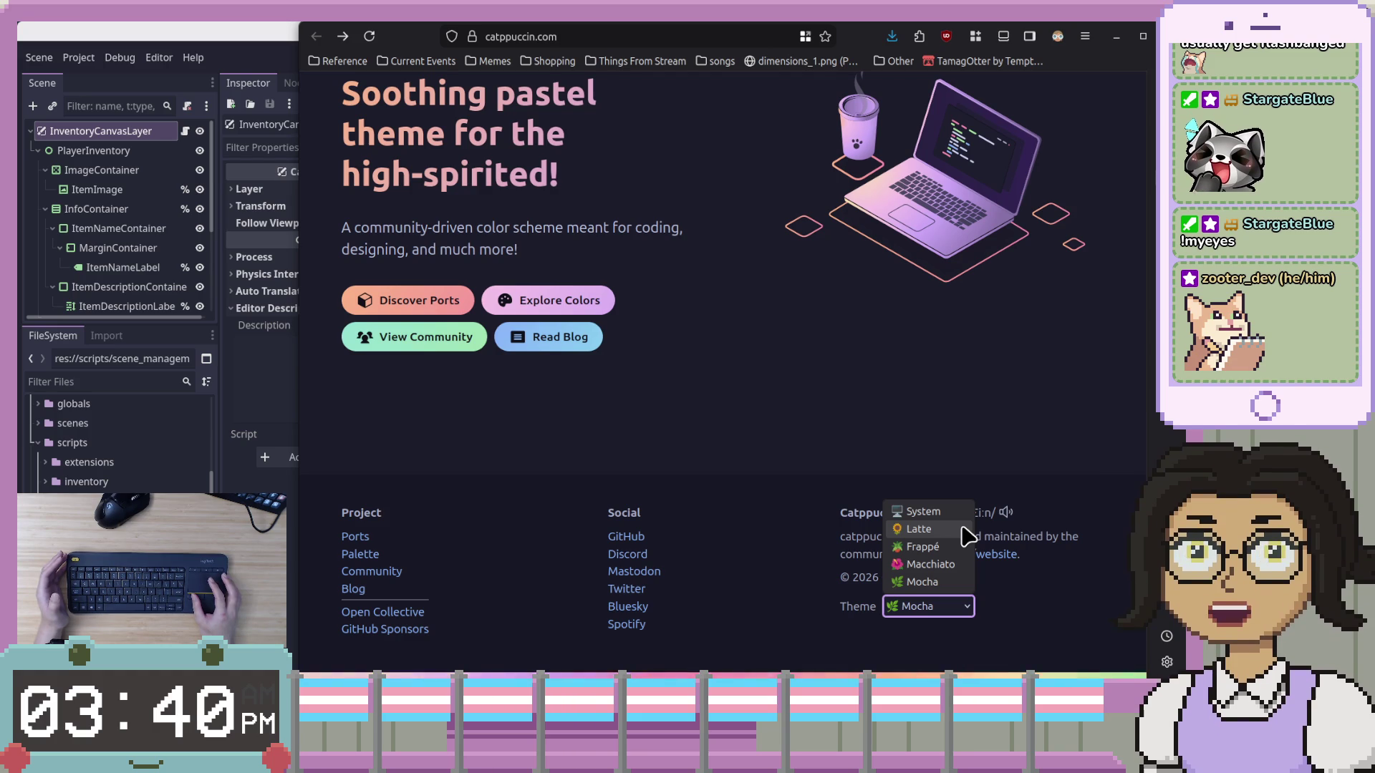
click(961, 532)
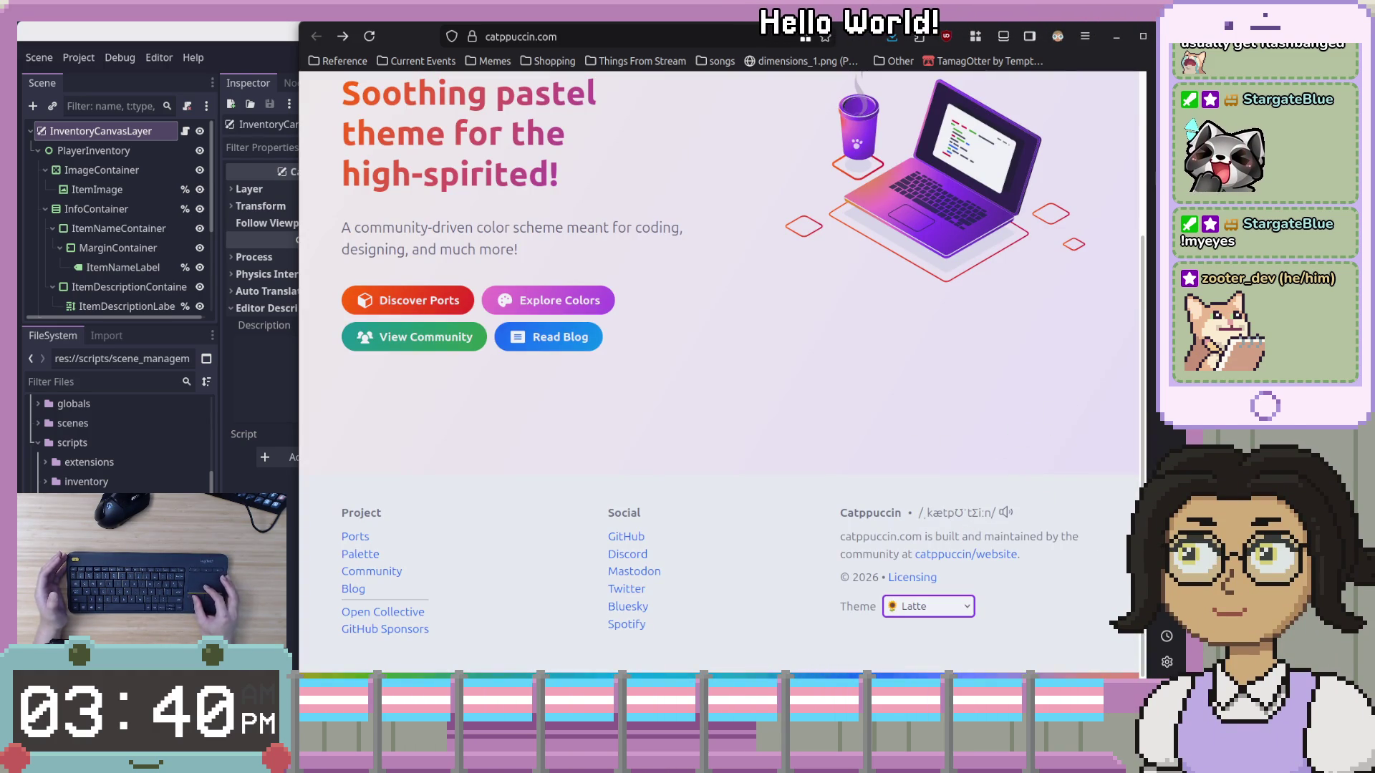
Scroll up the page and move Firefox aside to reveal Godot's script editor
scroll(1143, 448, up, 3)
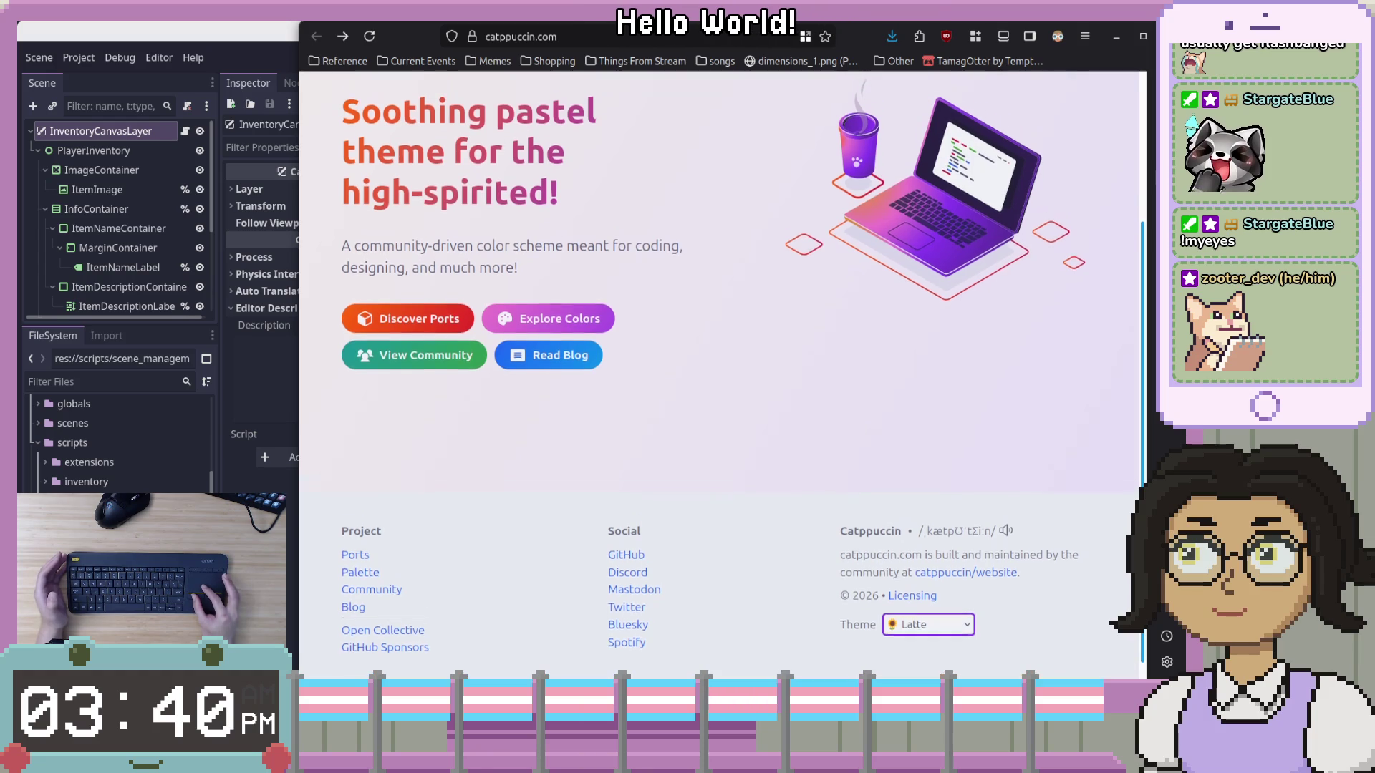
scroll(1143, 422, up, 1)
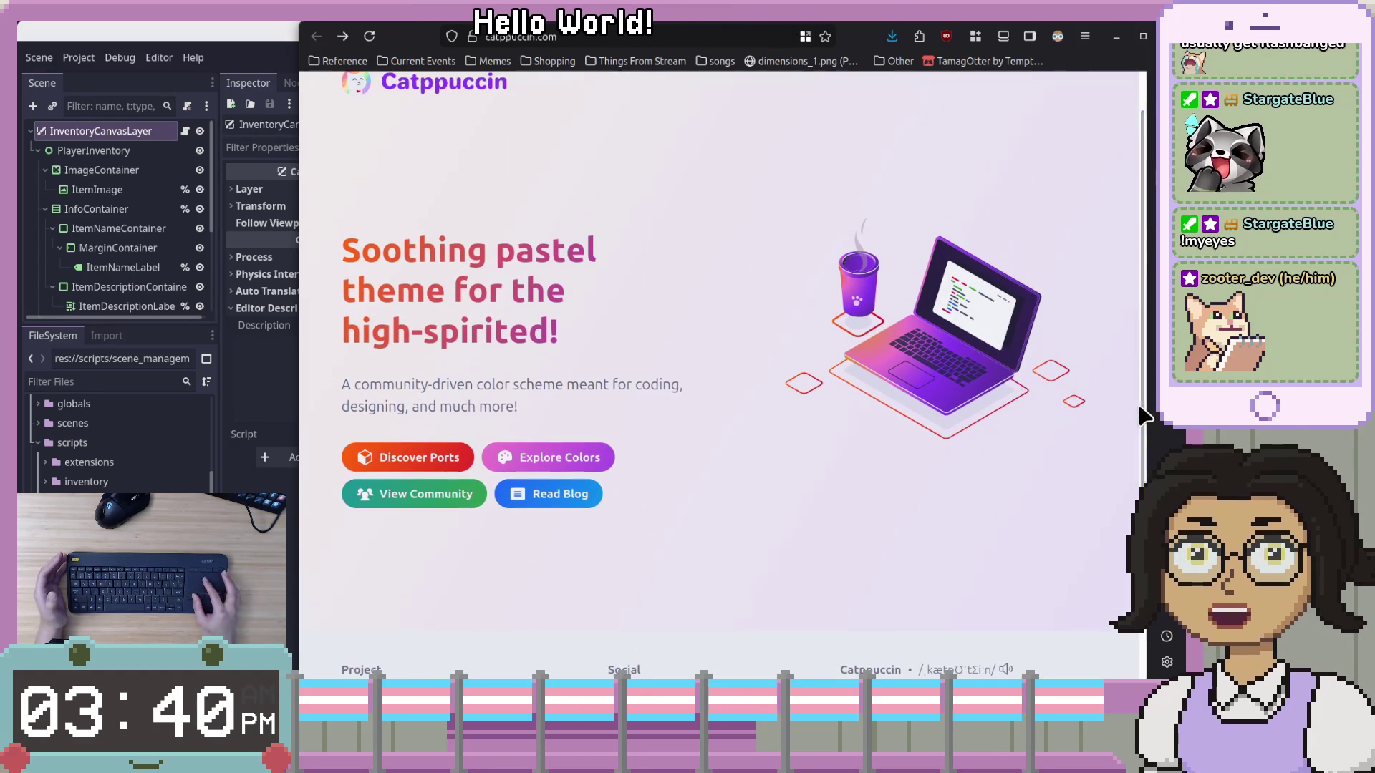
mouse_move(875, 39)
mouse_down()
mouse_move(1051, 104)
mouse_move(1374, 186)
mouse_up()
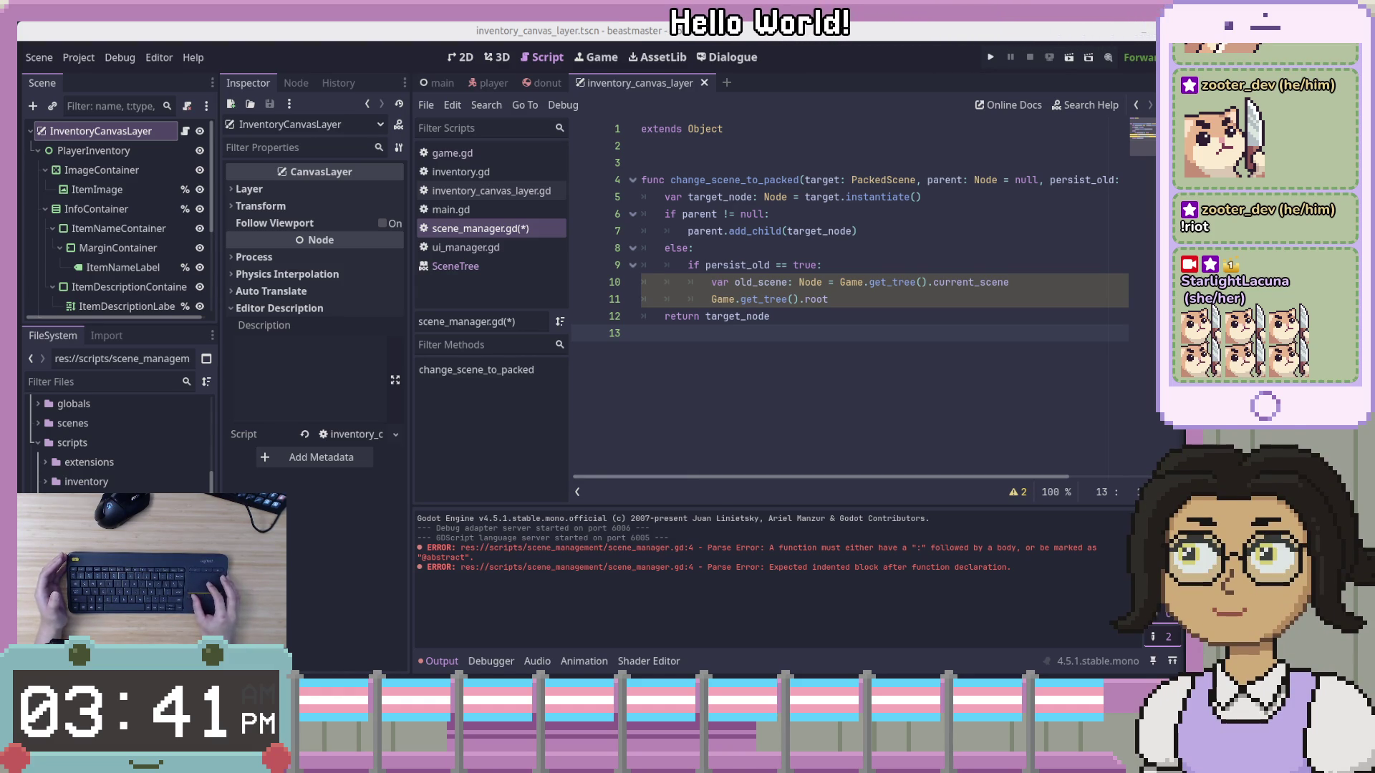
Finish line 11 as Game.get_tree().root, removing the stray .ad
click(898, 307)
click(800, 306)
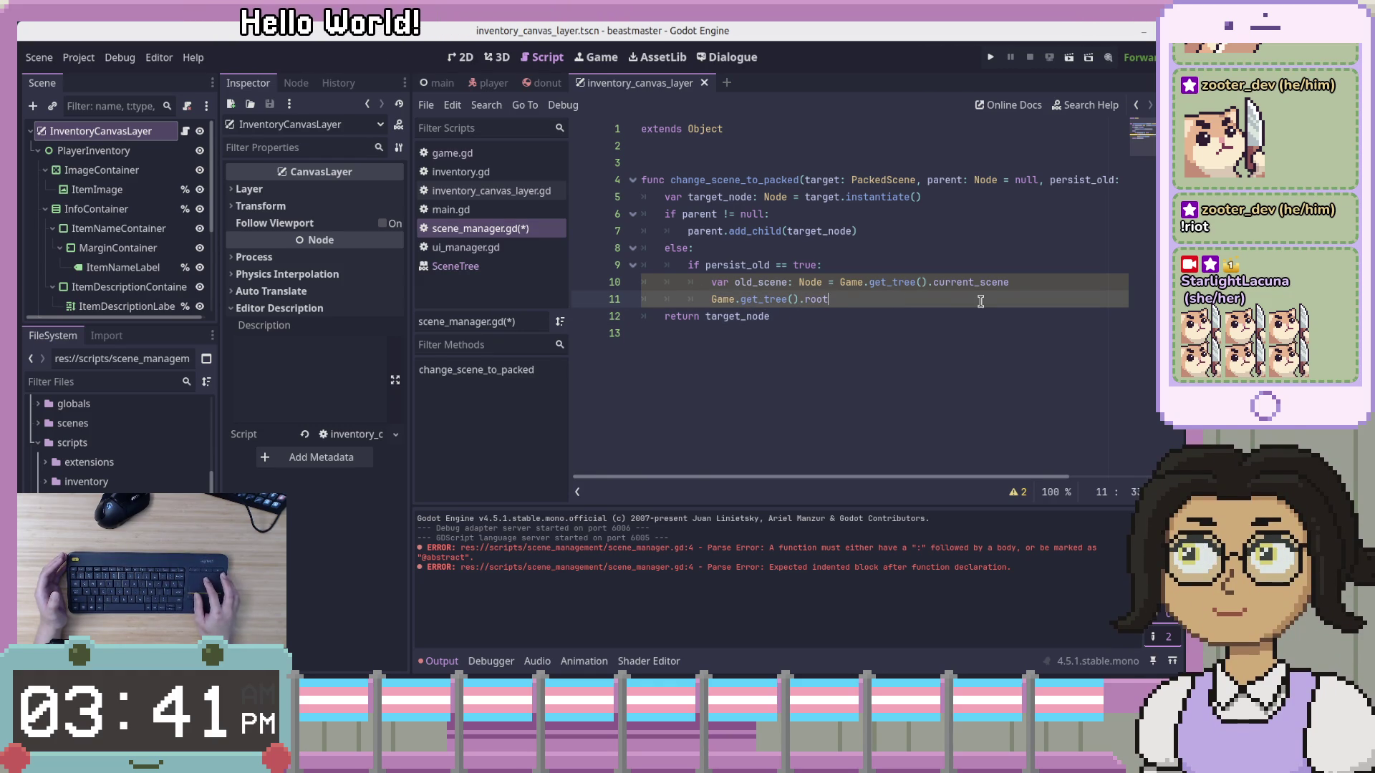
text(.)
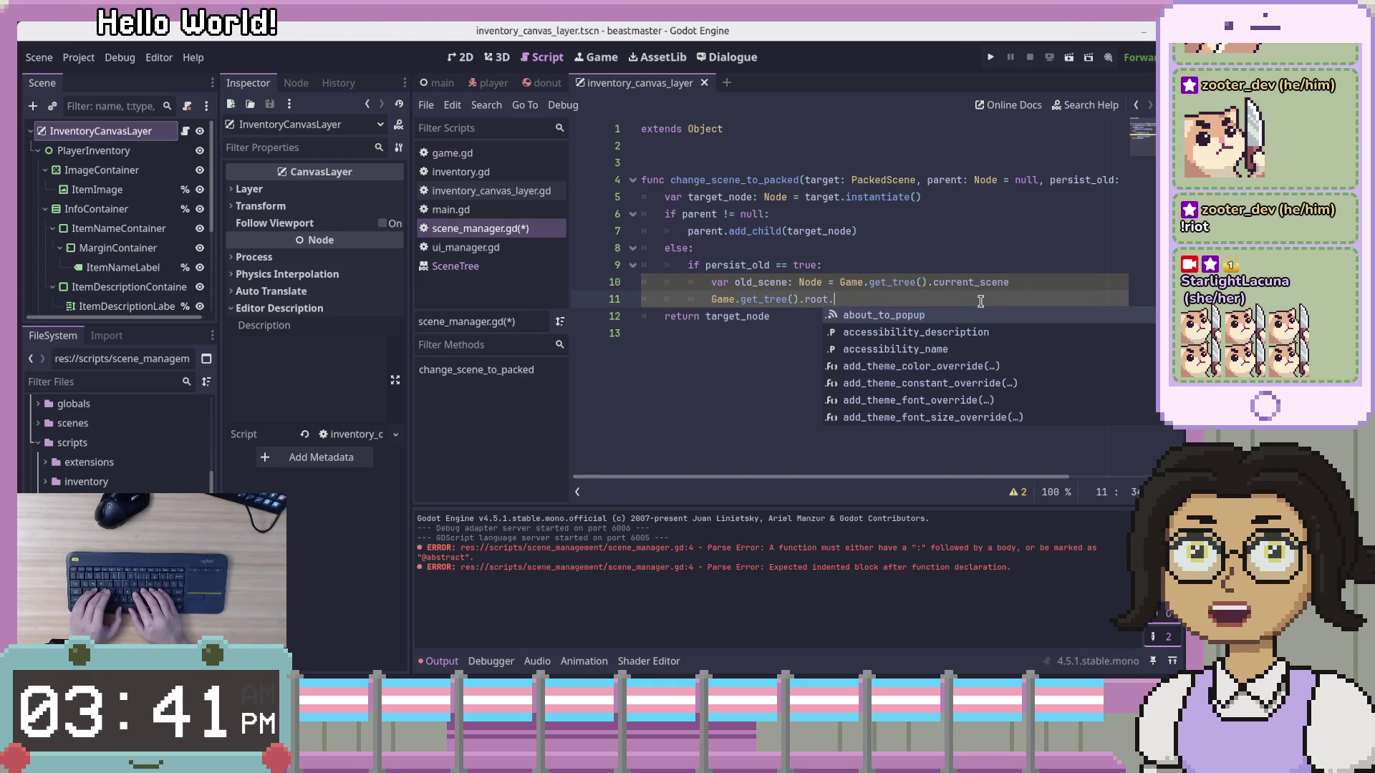
text(ad)
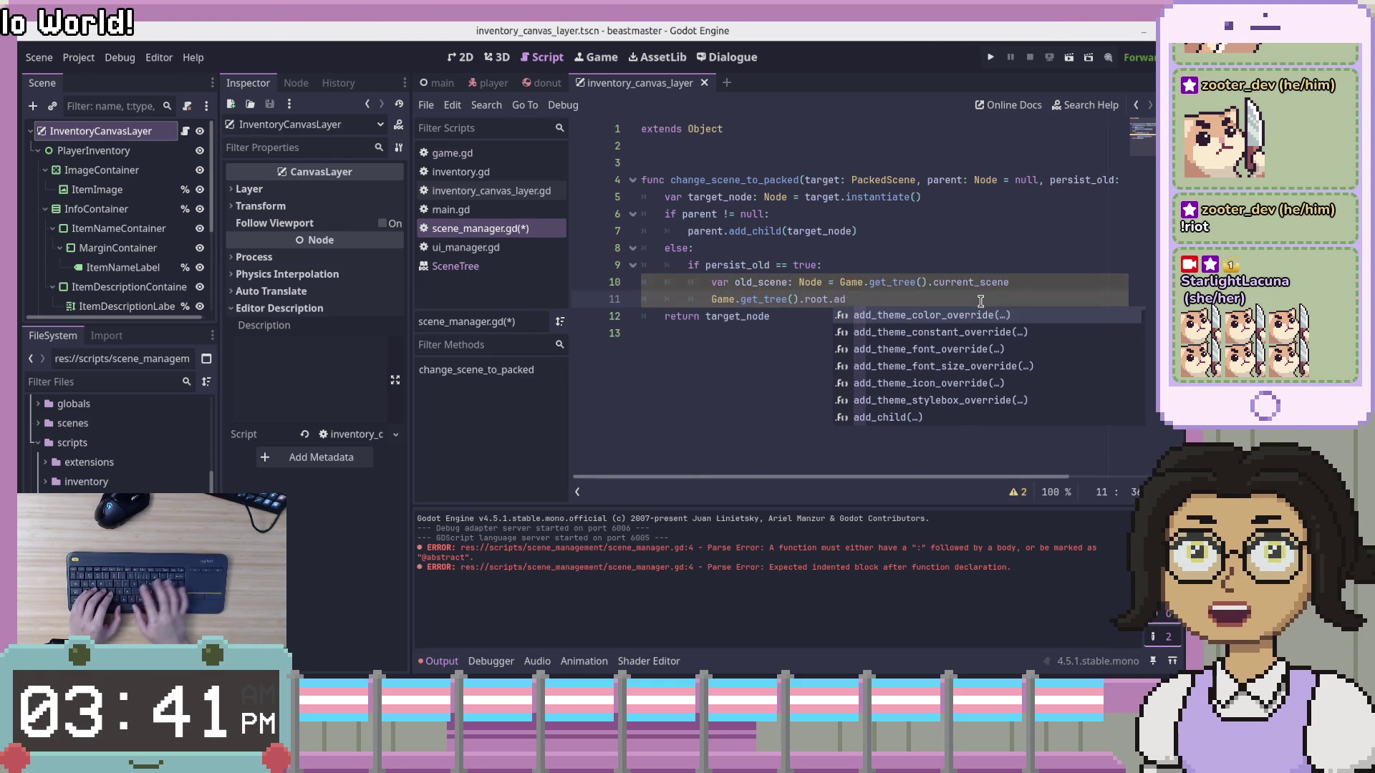
key(BackSpace)
key(BackSpace)
key(BackSpace)
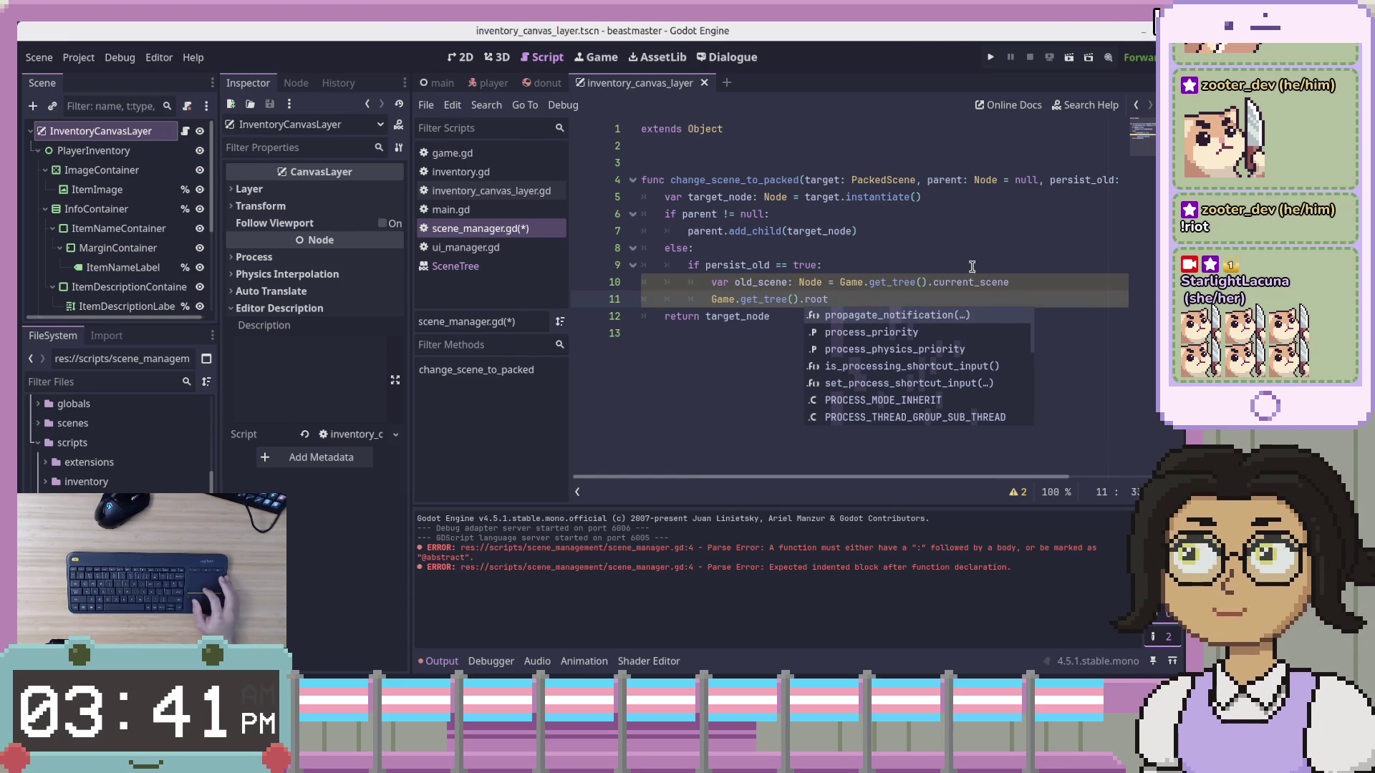
Move the persist_old block up and back under else, then select persist_old on line 9
click(953, 206)
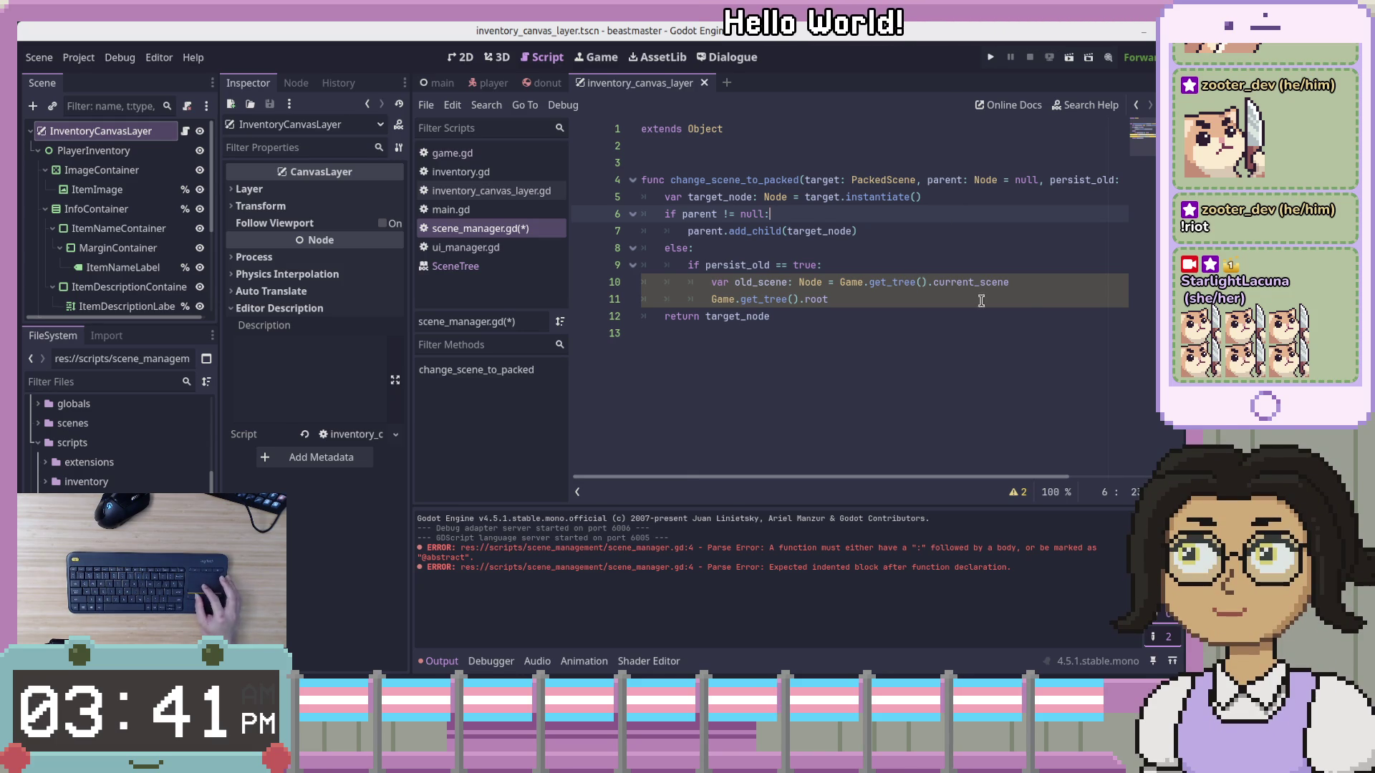
click(1045, 280)
mouse_move(1045, 280)
mouse_down()
mouse_move(802, 260)
mouse_move(968, 215)
mouse_move(774, 214)
mouse_move(698, 282)
mouse_up()
click(969, 196)
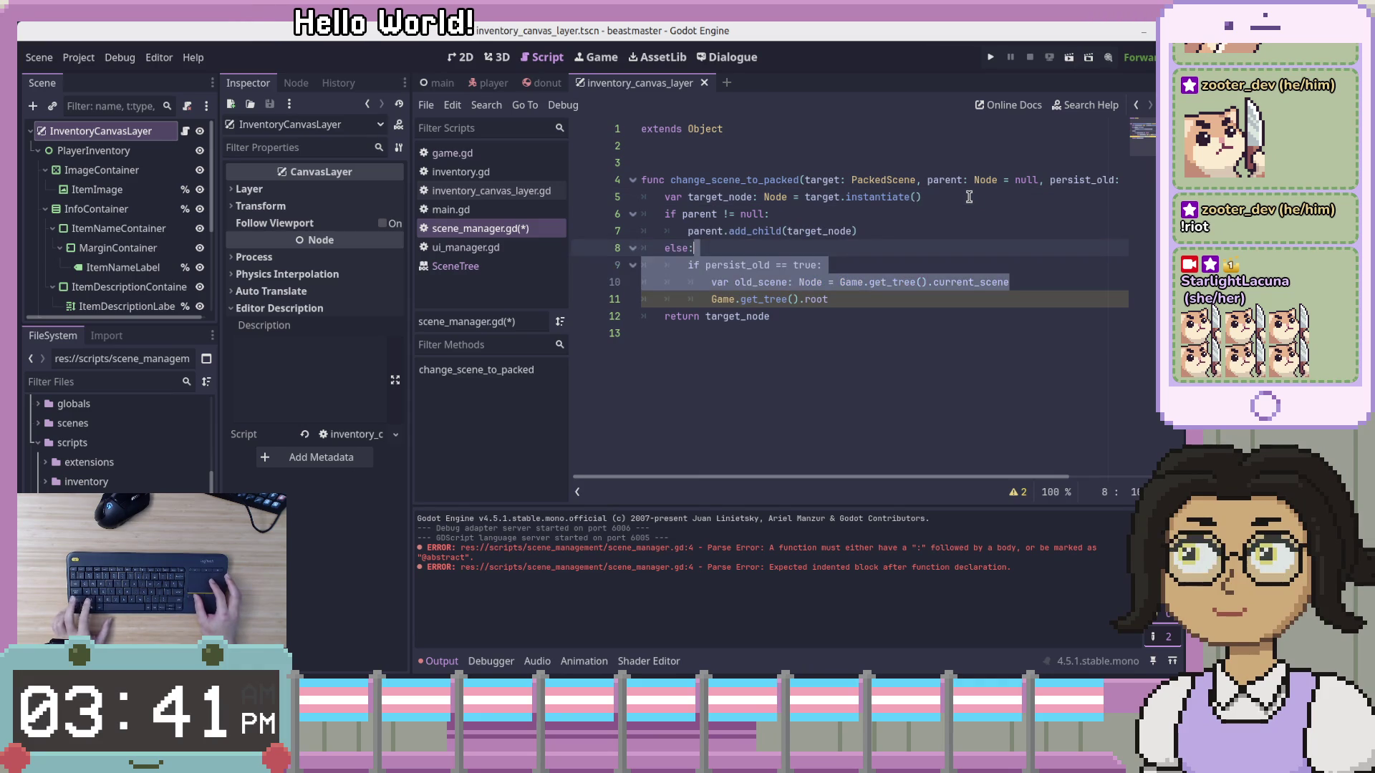
click(910, 214)
click(872, 229)
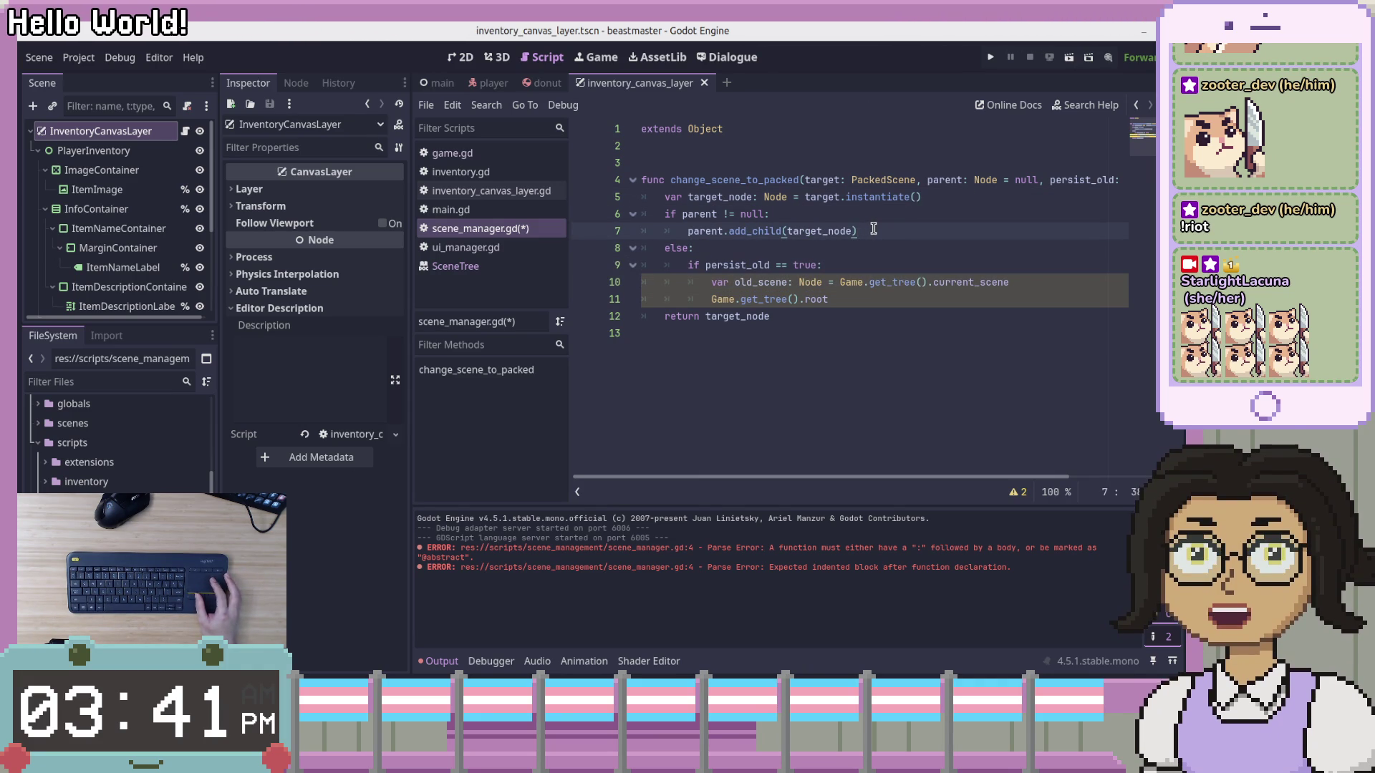
click(709, 230)
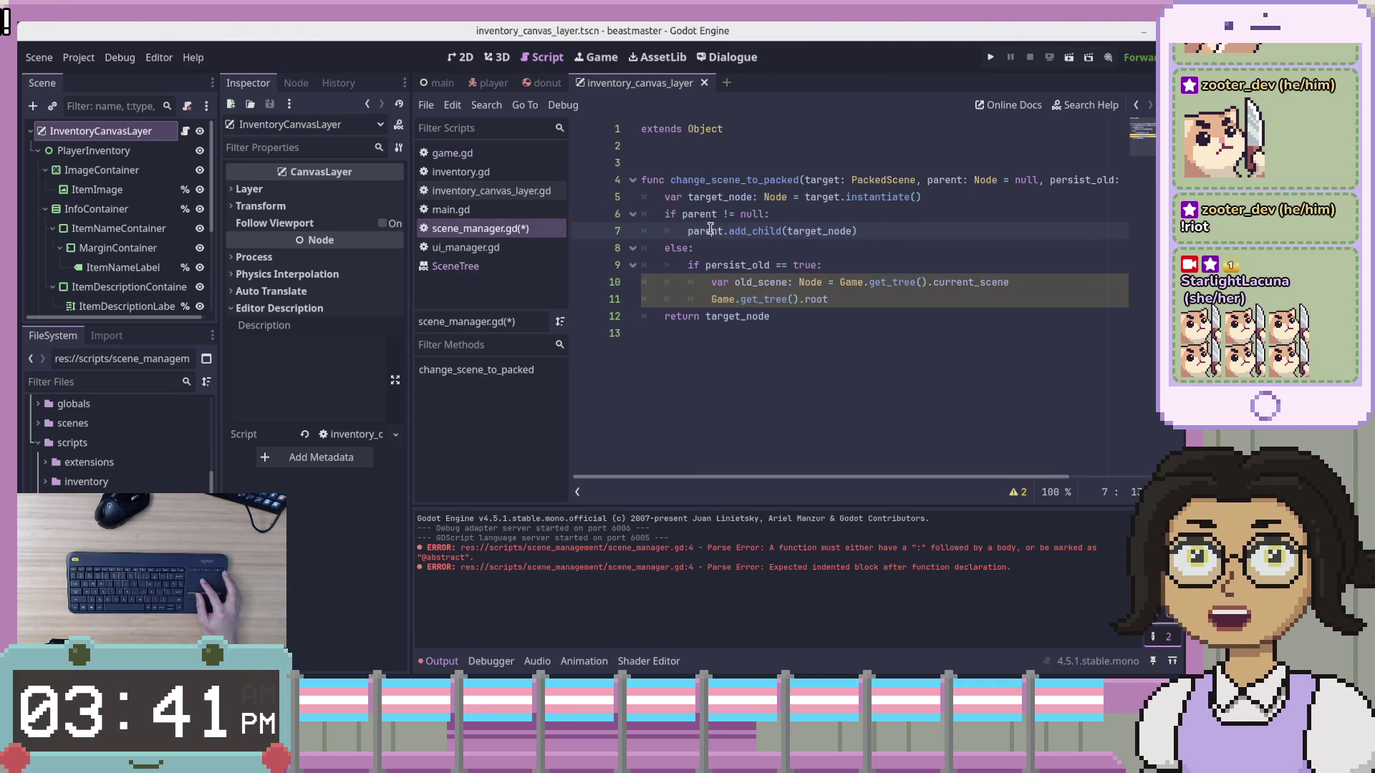
click(735, 255)
click(768, 276)
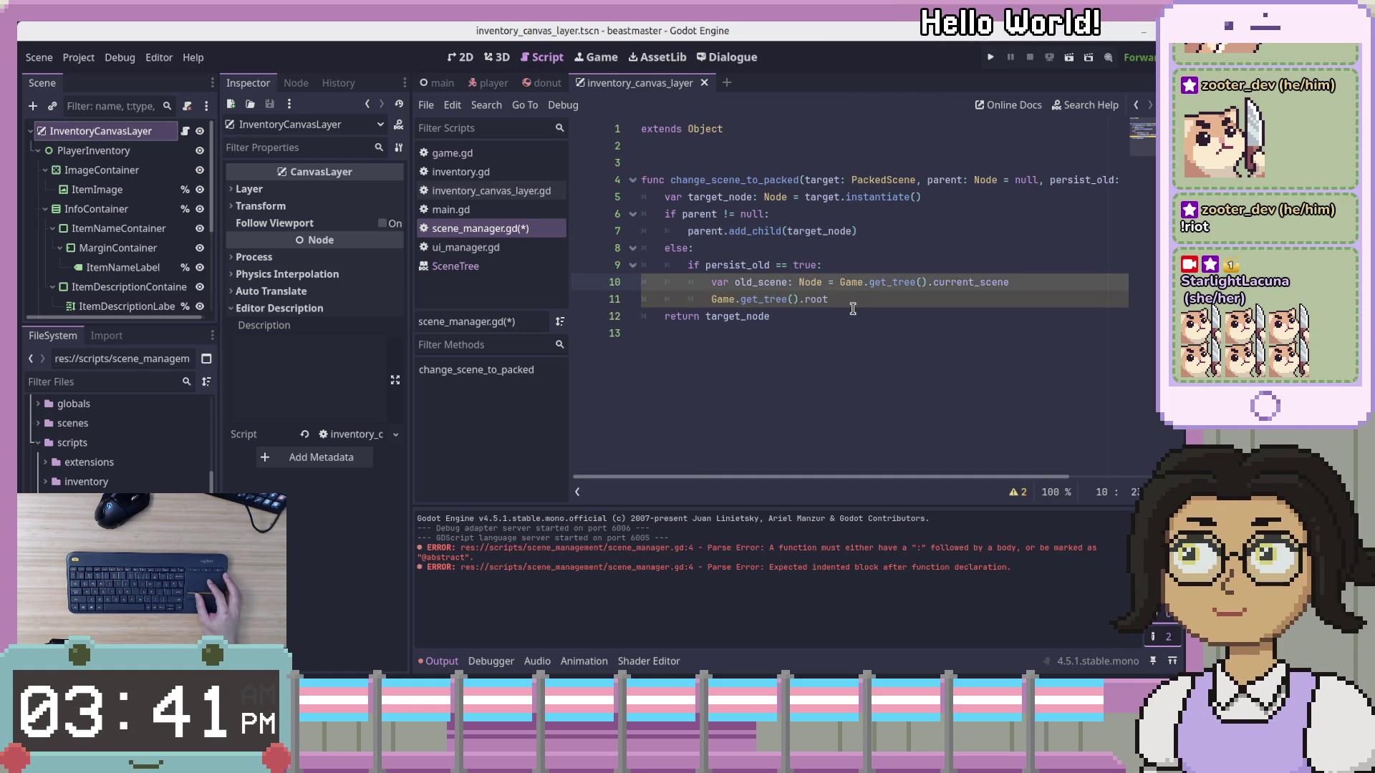
double_click(721, 265)
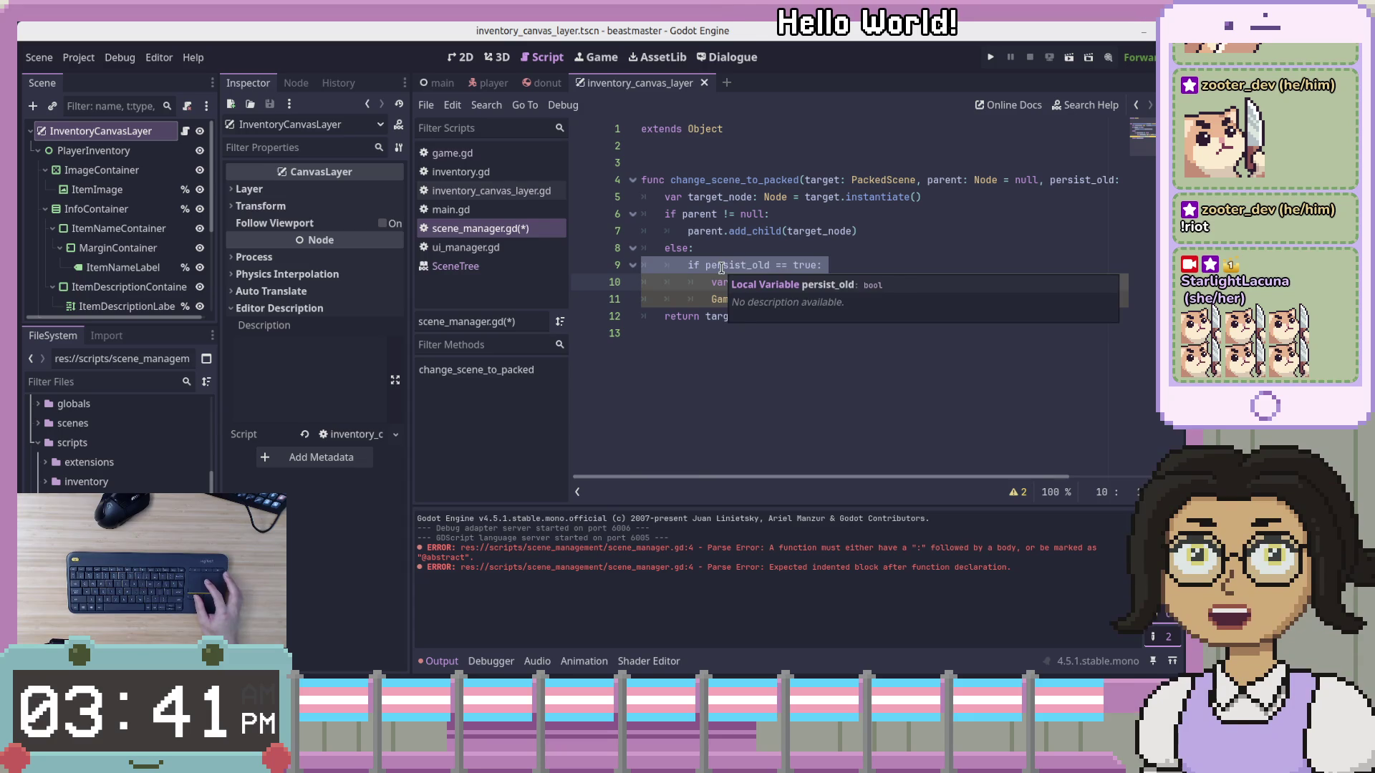
click(745, 265)
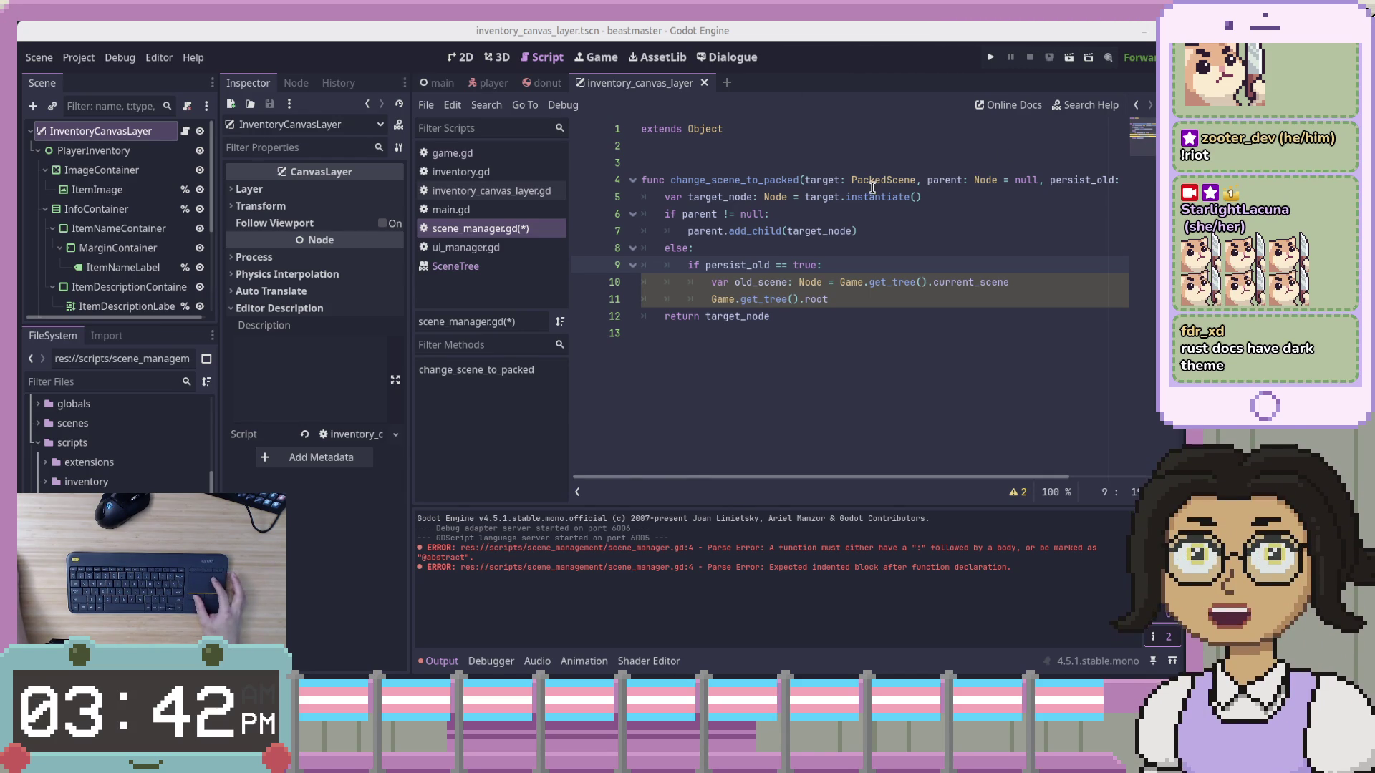
click(781, 143)
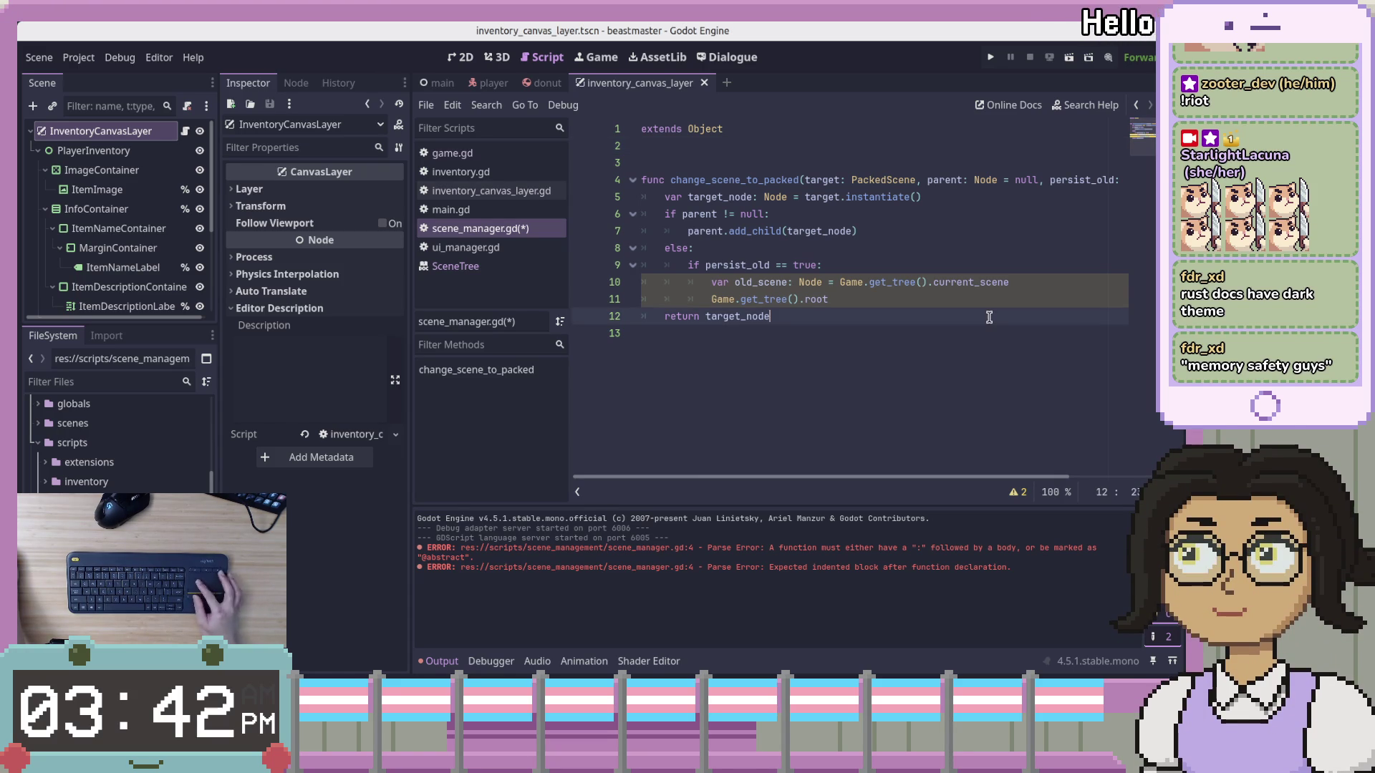
click(880, 235)
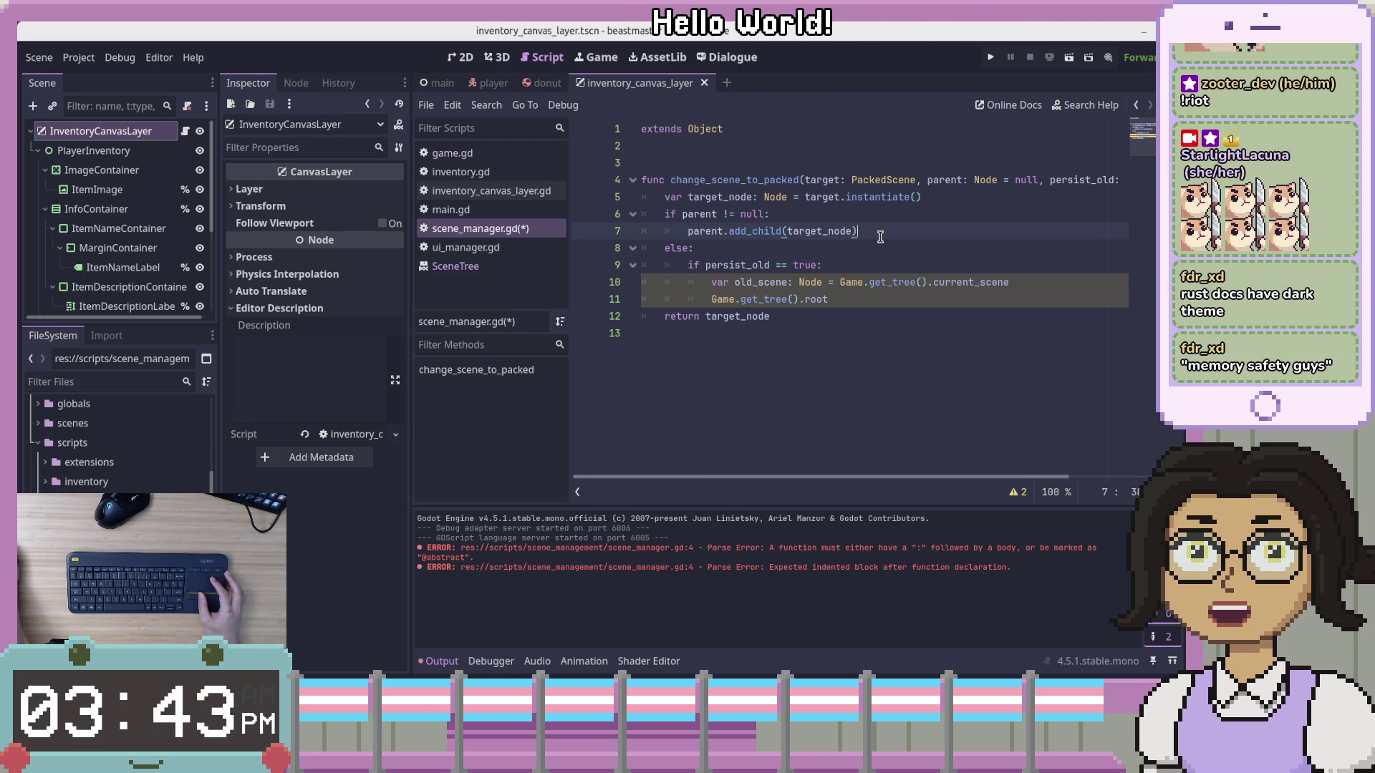
click(815, 285)
click(840, 355)
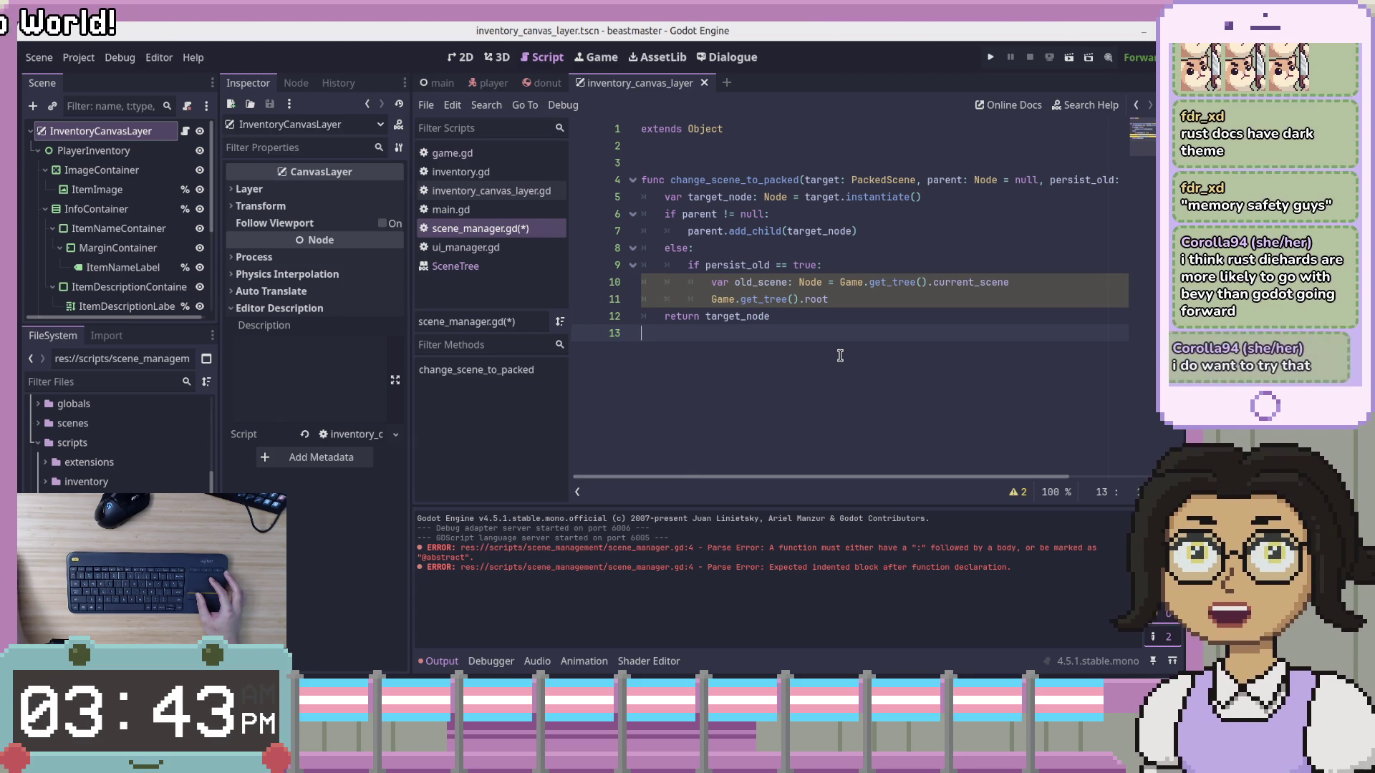
click(889, 298)
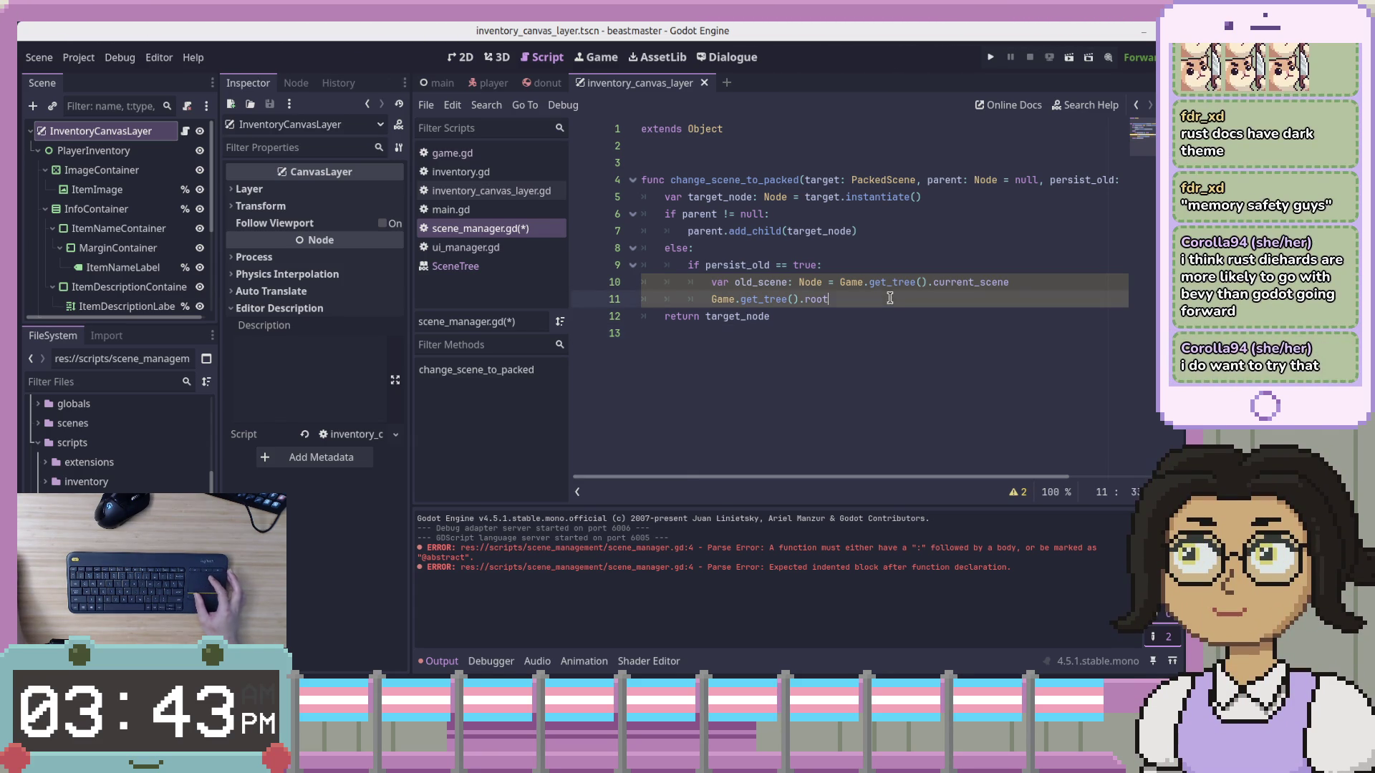
click(909, 271)
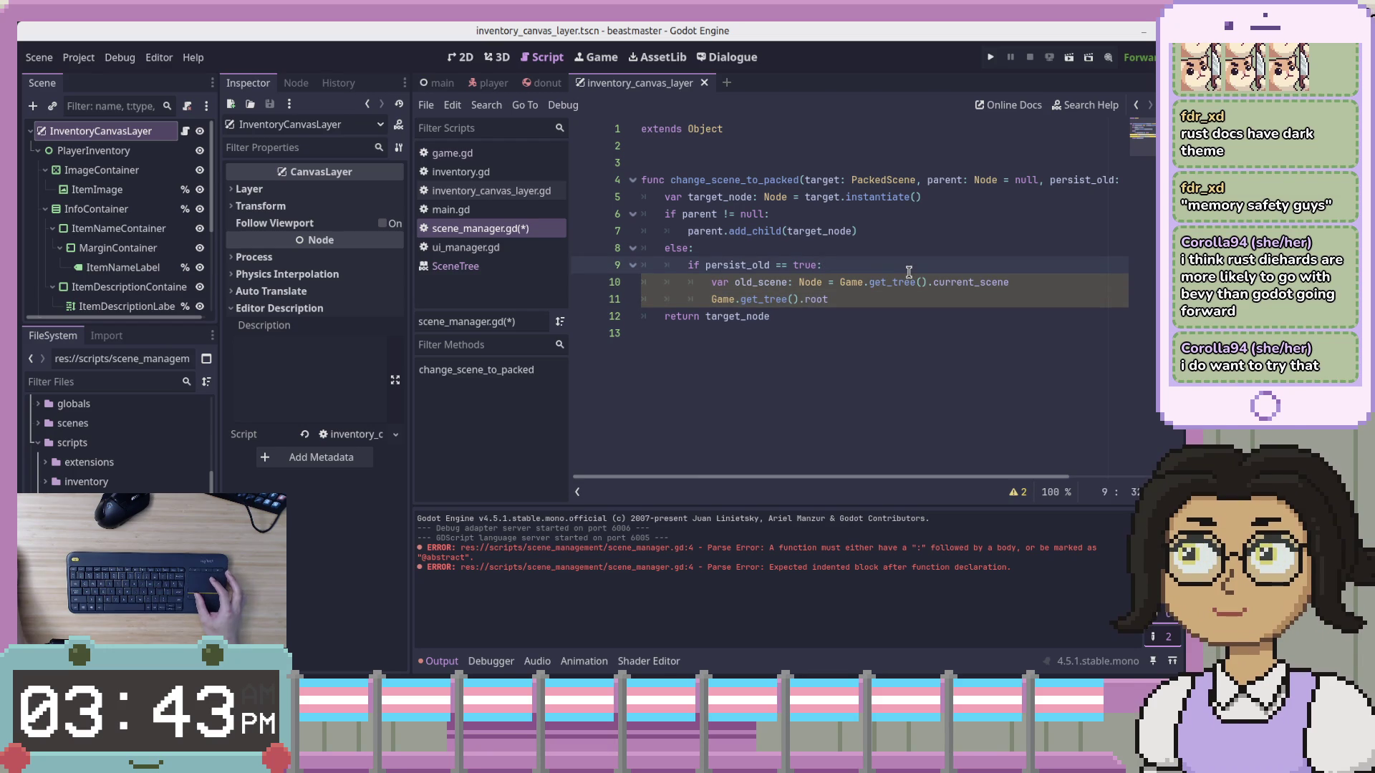
click(923, 251)
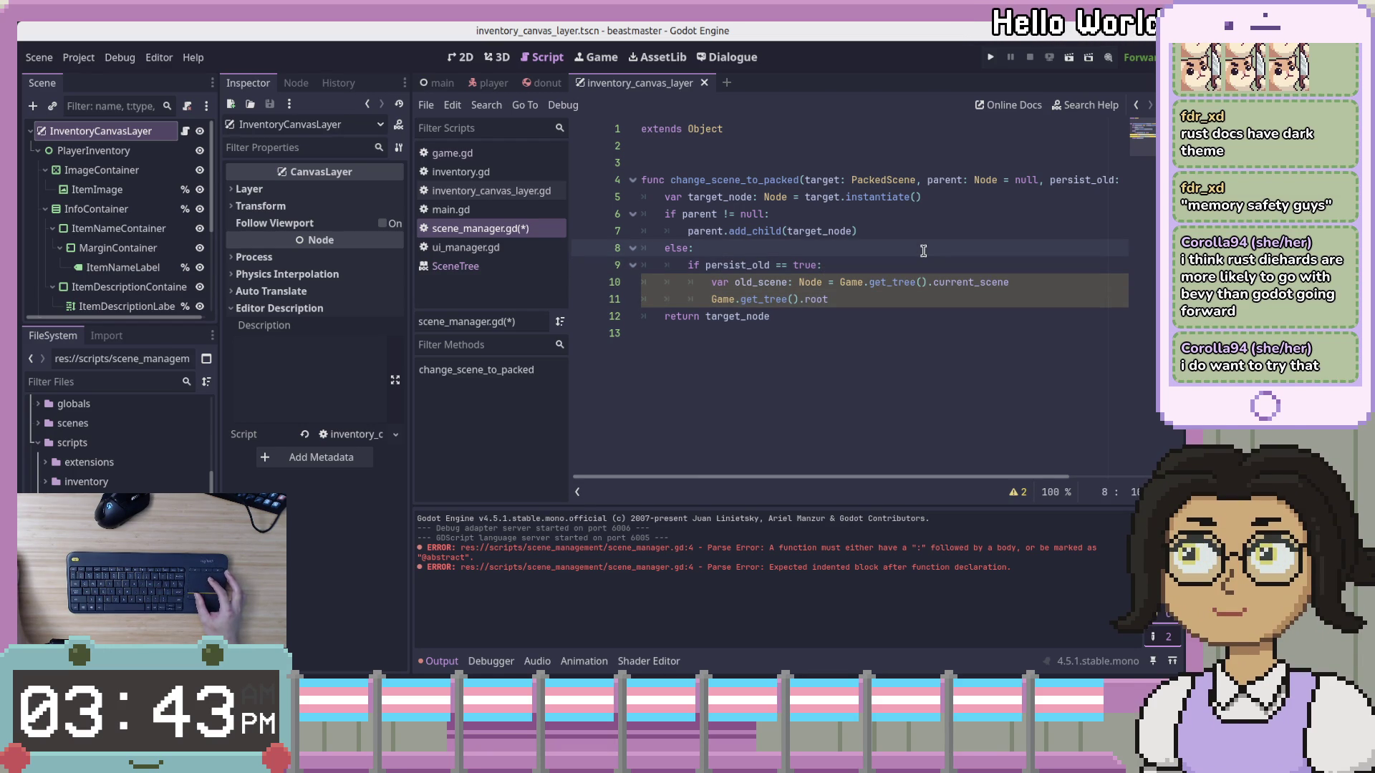
click(810, 272)
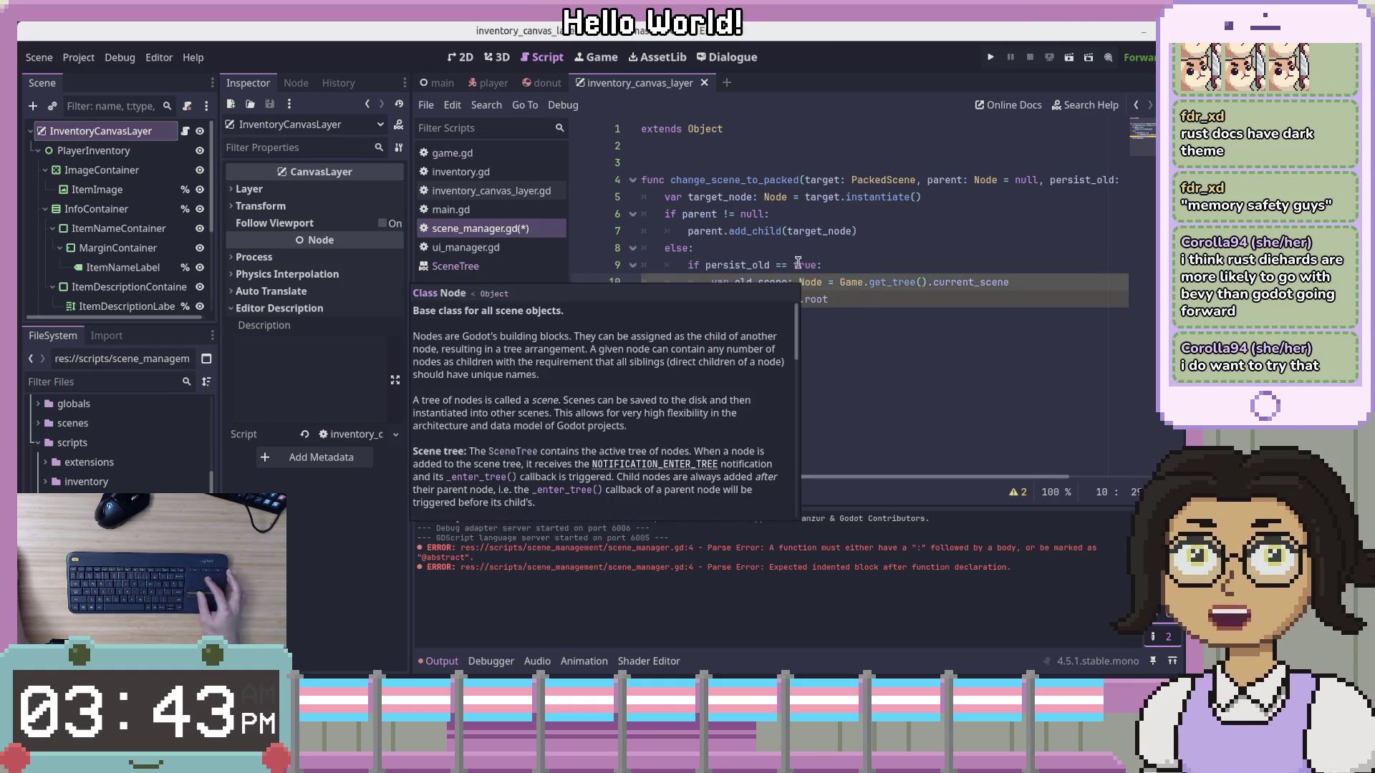
click(857, 265)
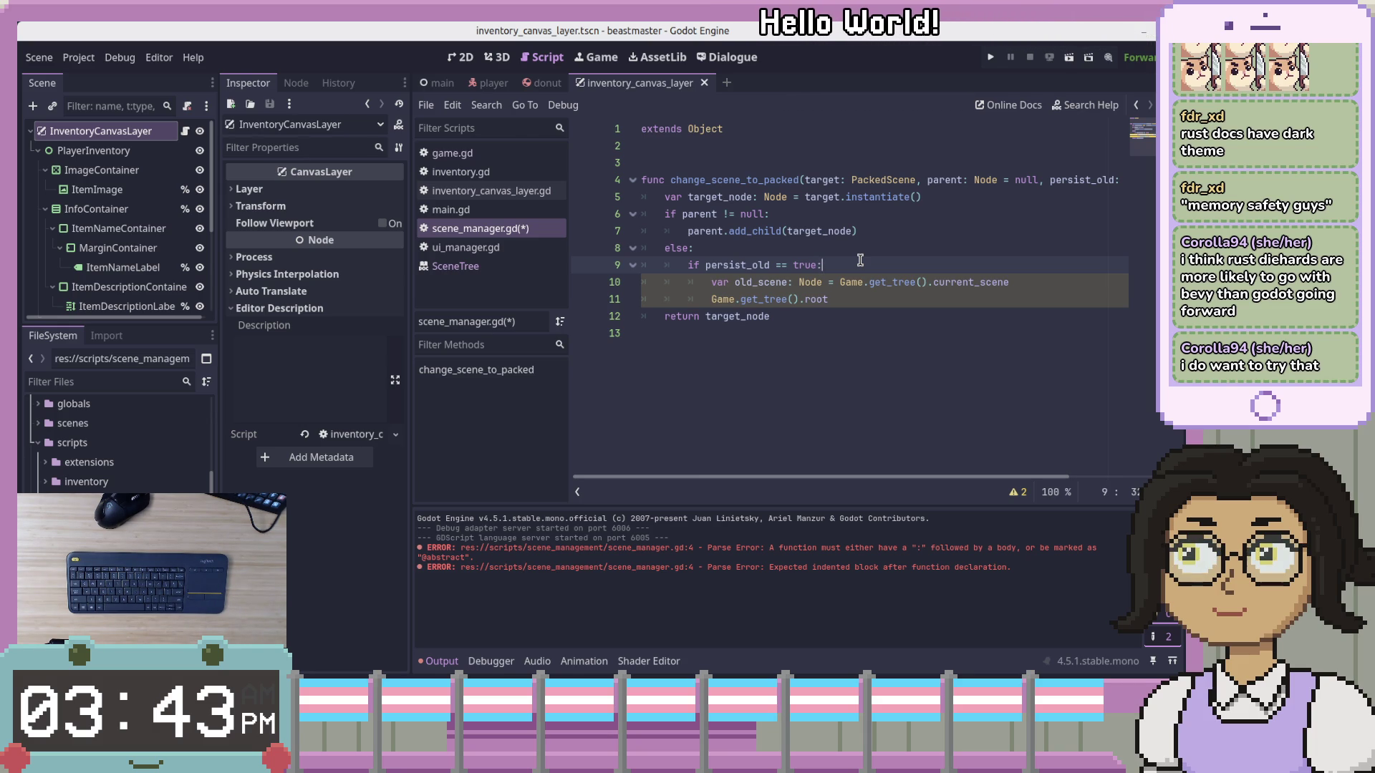
click(863, 168)
click(807, 342)
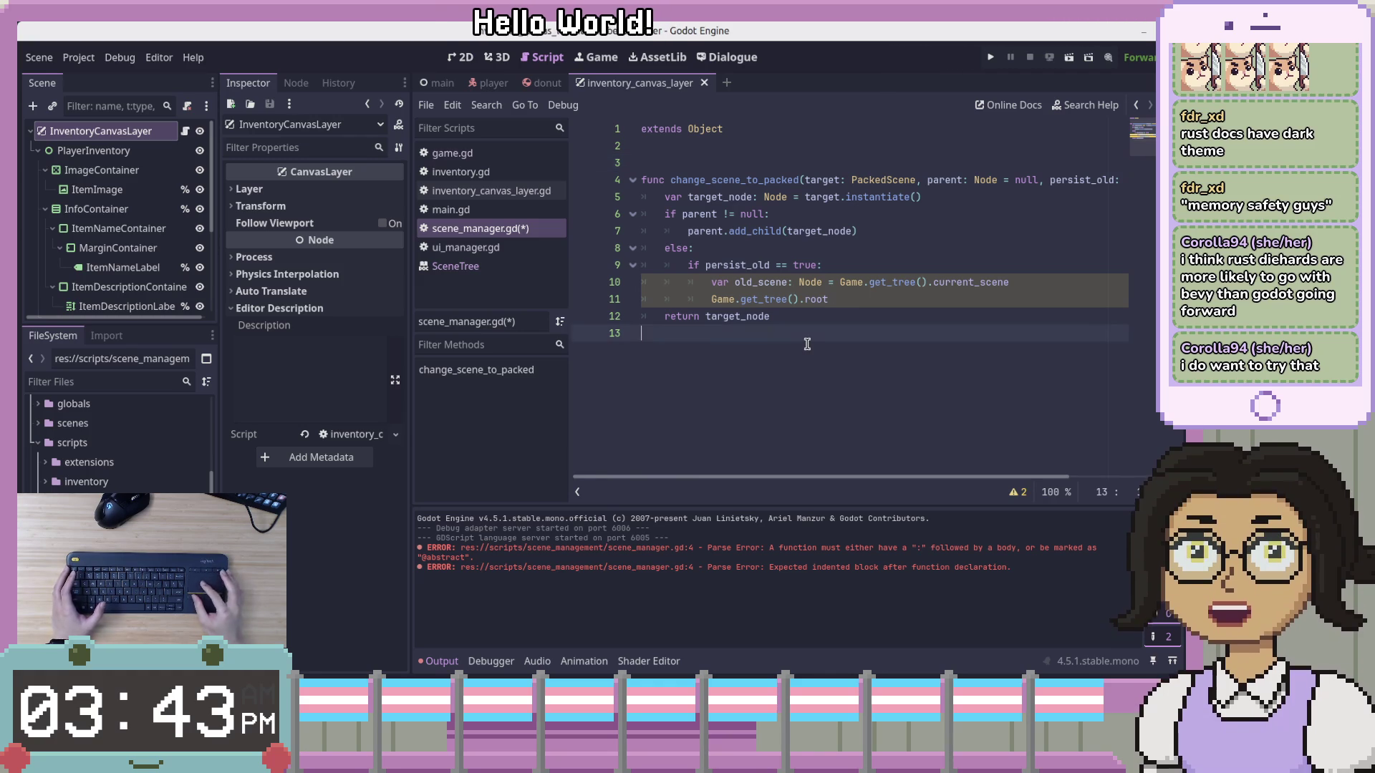
Add a new function remove_node(node: Node, persist: bool = false) below the existing one
key(Return)
key(Return)
key(Up)
key(Return)
text(func remove_scene()
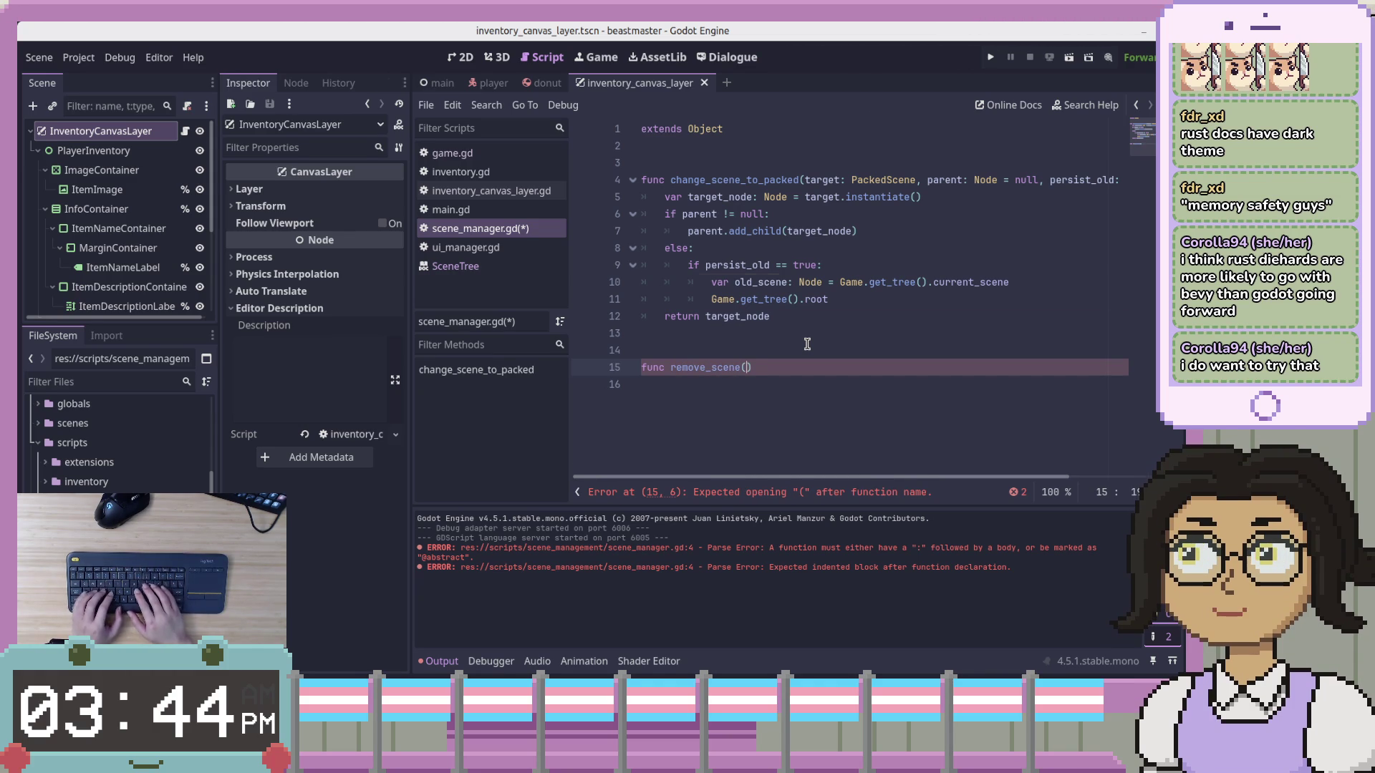
text(scene: No)
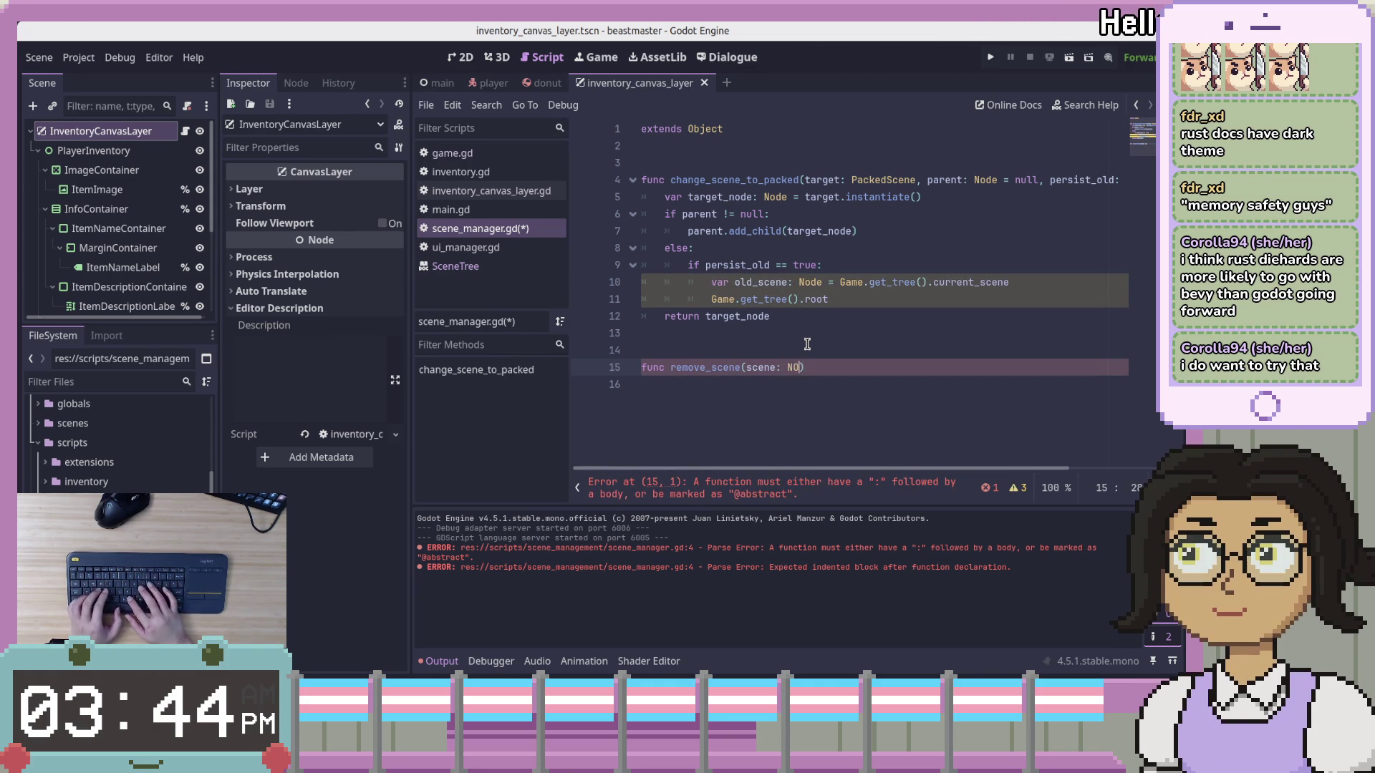
key(BackSpace)
key(BackSpace)
key(BackSpace)
key(BackSpace)
text(node()
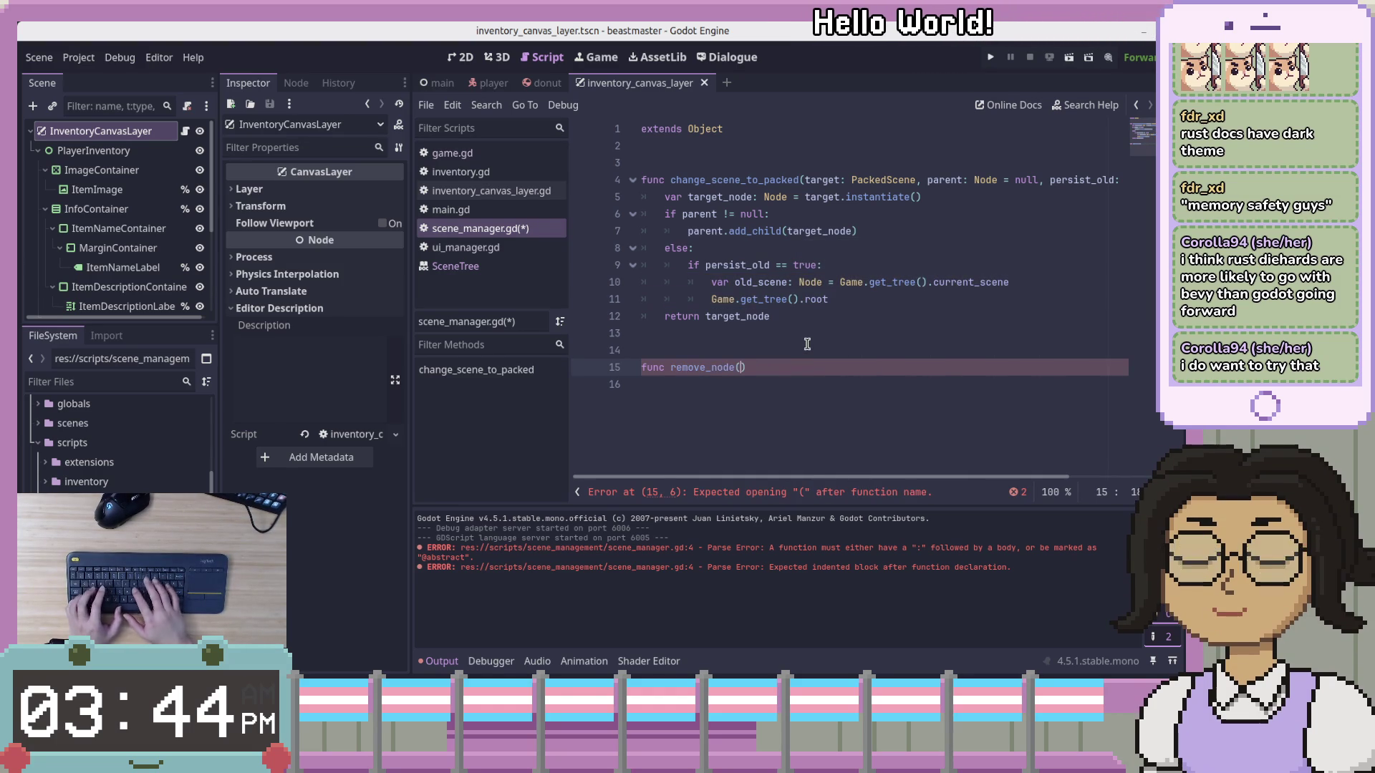
text(node:)
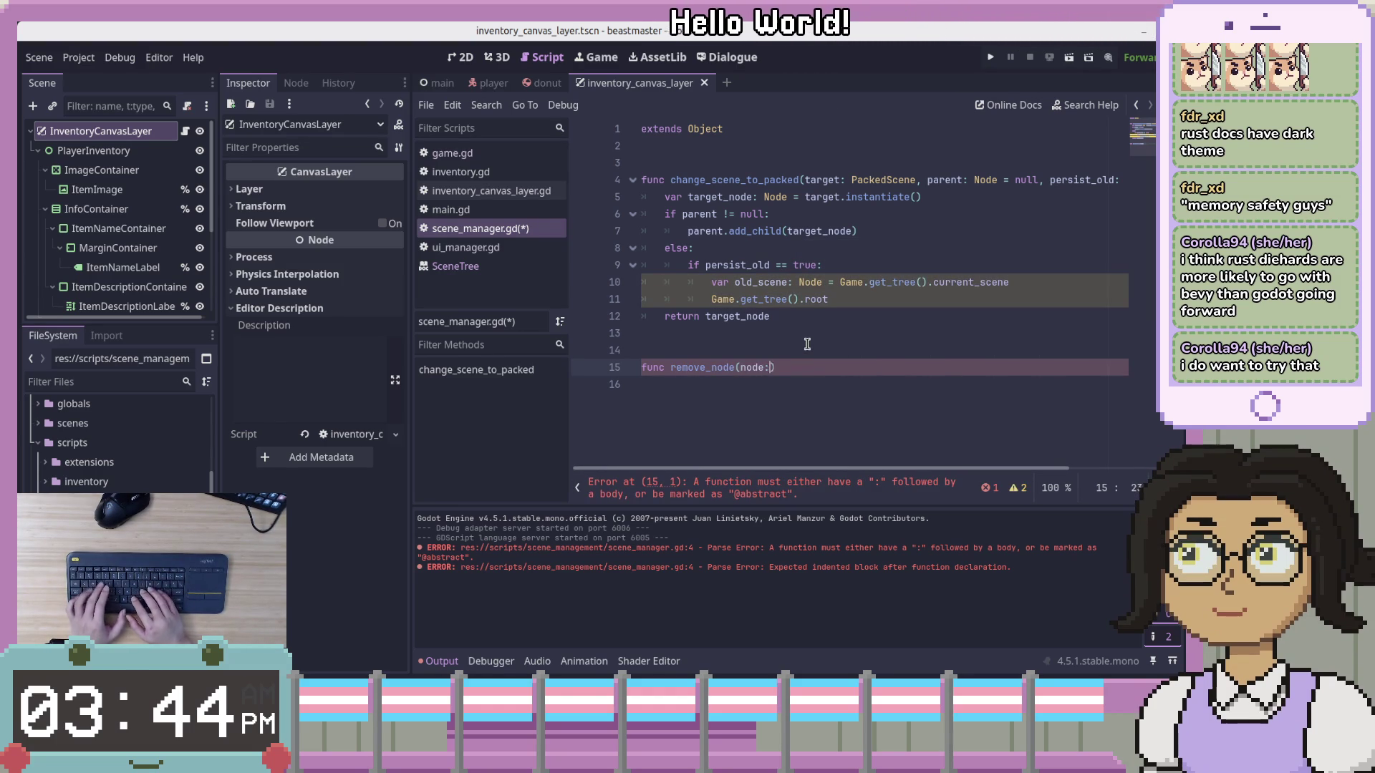
text( Node, )
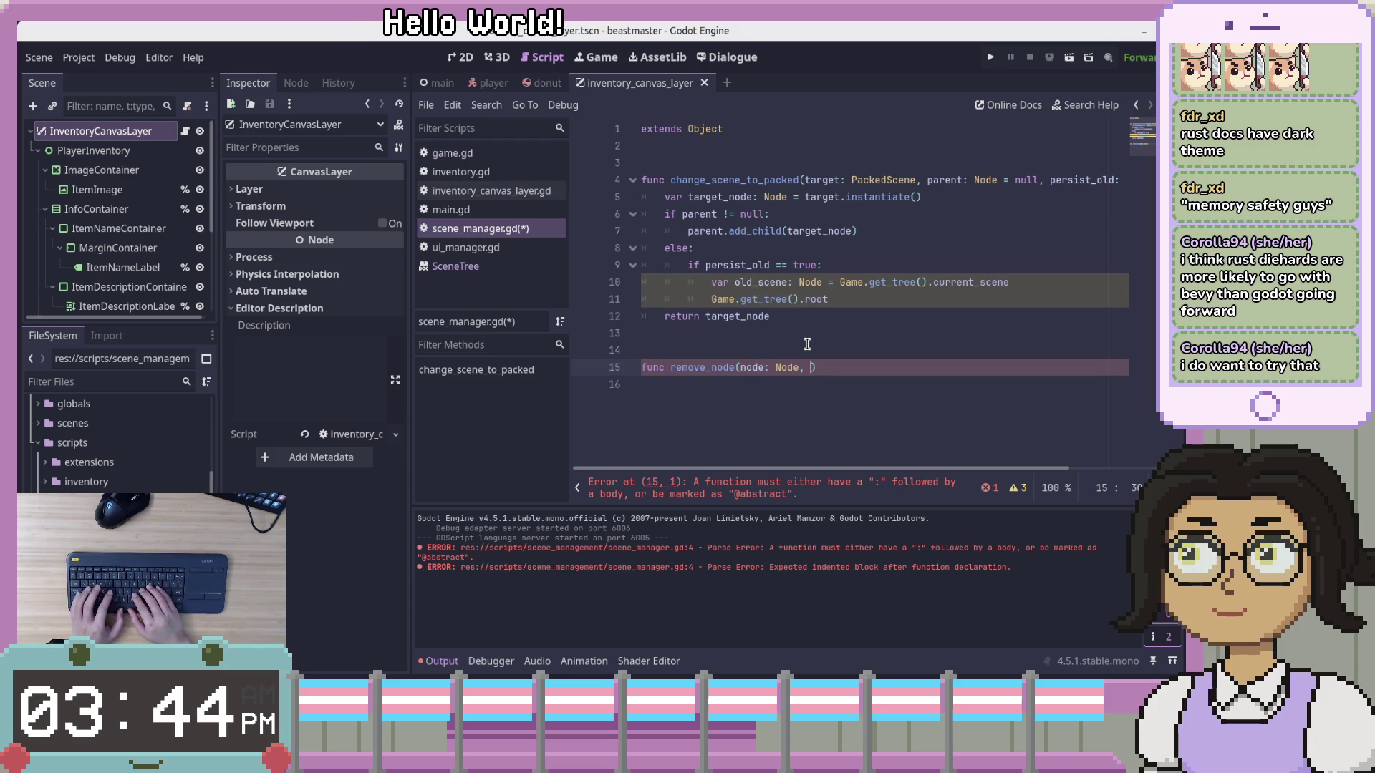
text(persist: )
text(bool = f)
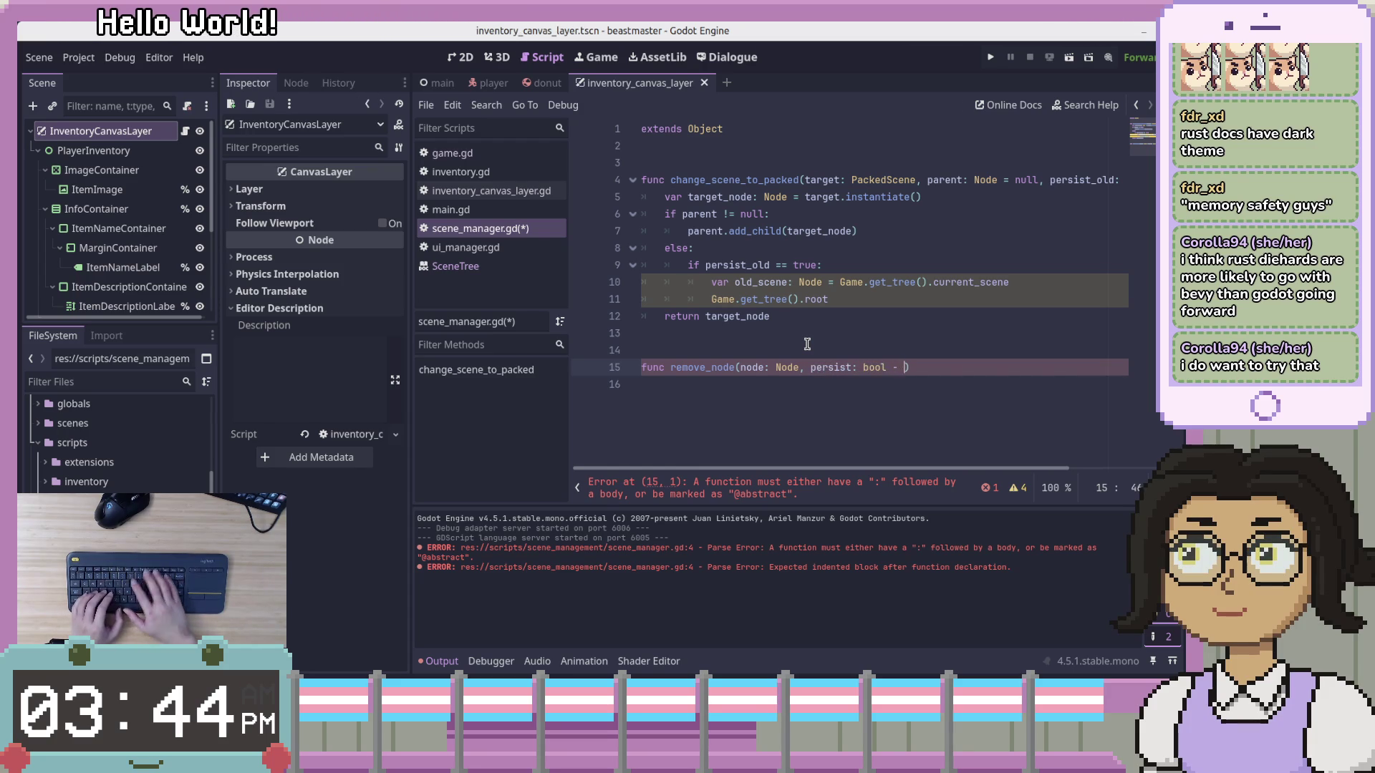
text(alse)
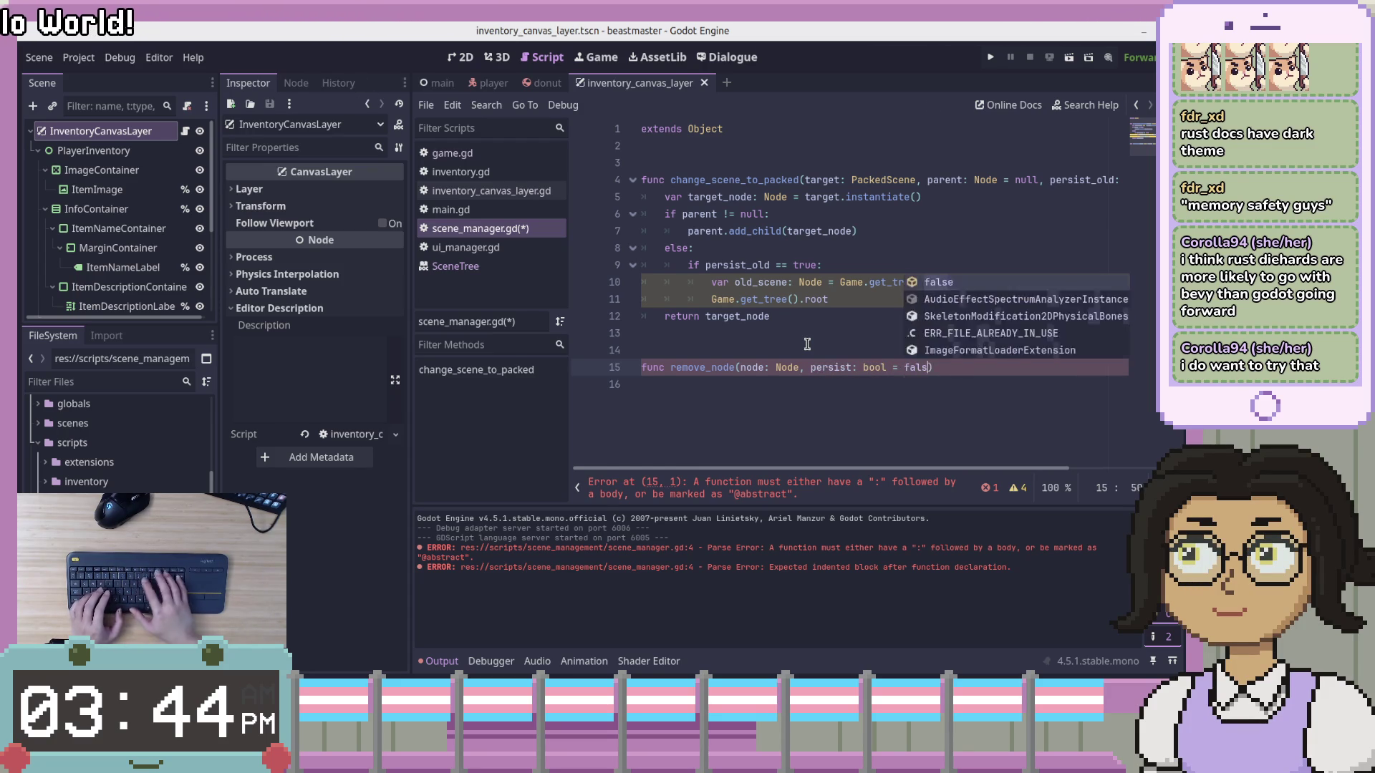
key(Return)
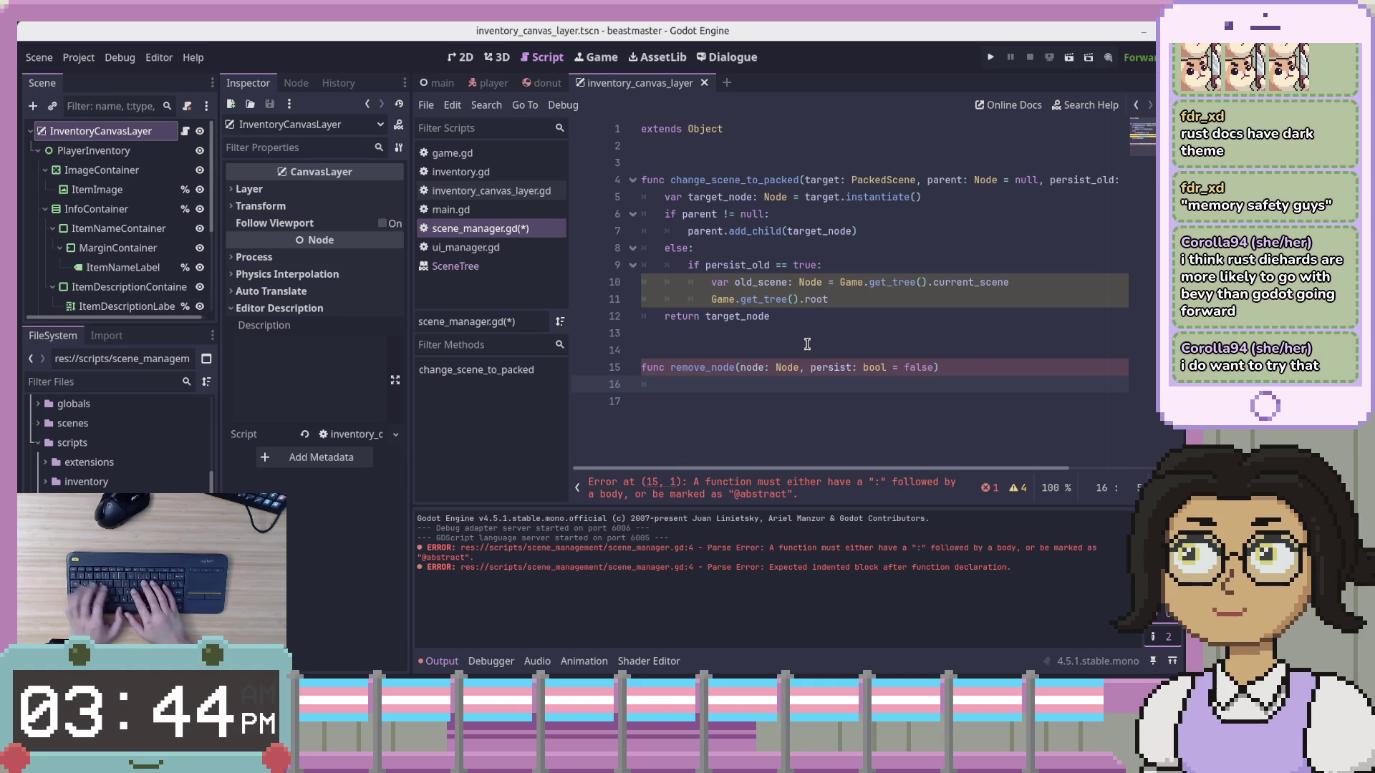
key(BackSpace)
text(-> void:)
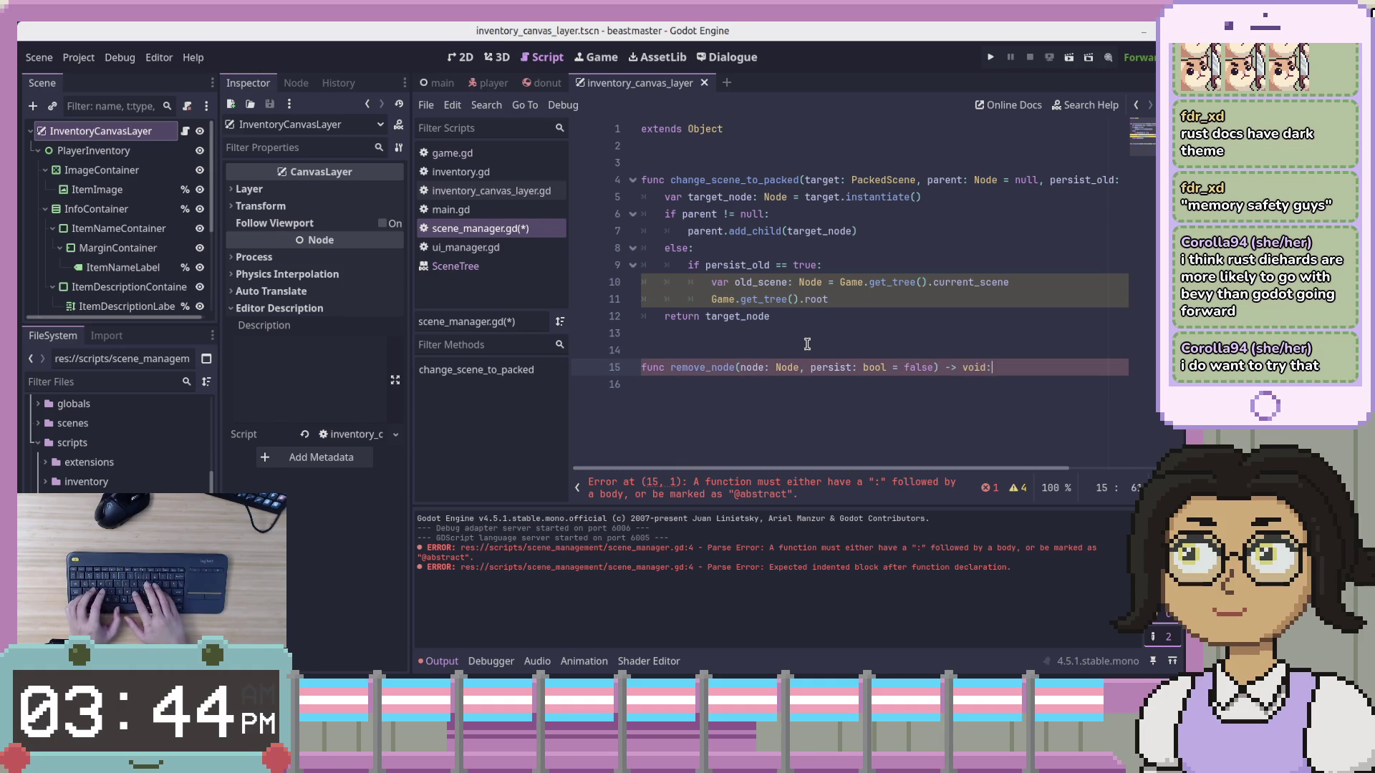
key(Return)
Start the body with 'if persist == false:', briefly trying true before undoing it
text(if p)
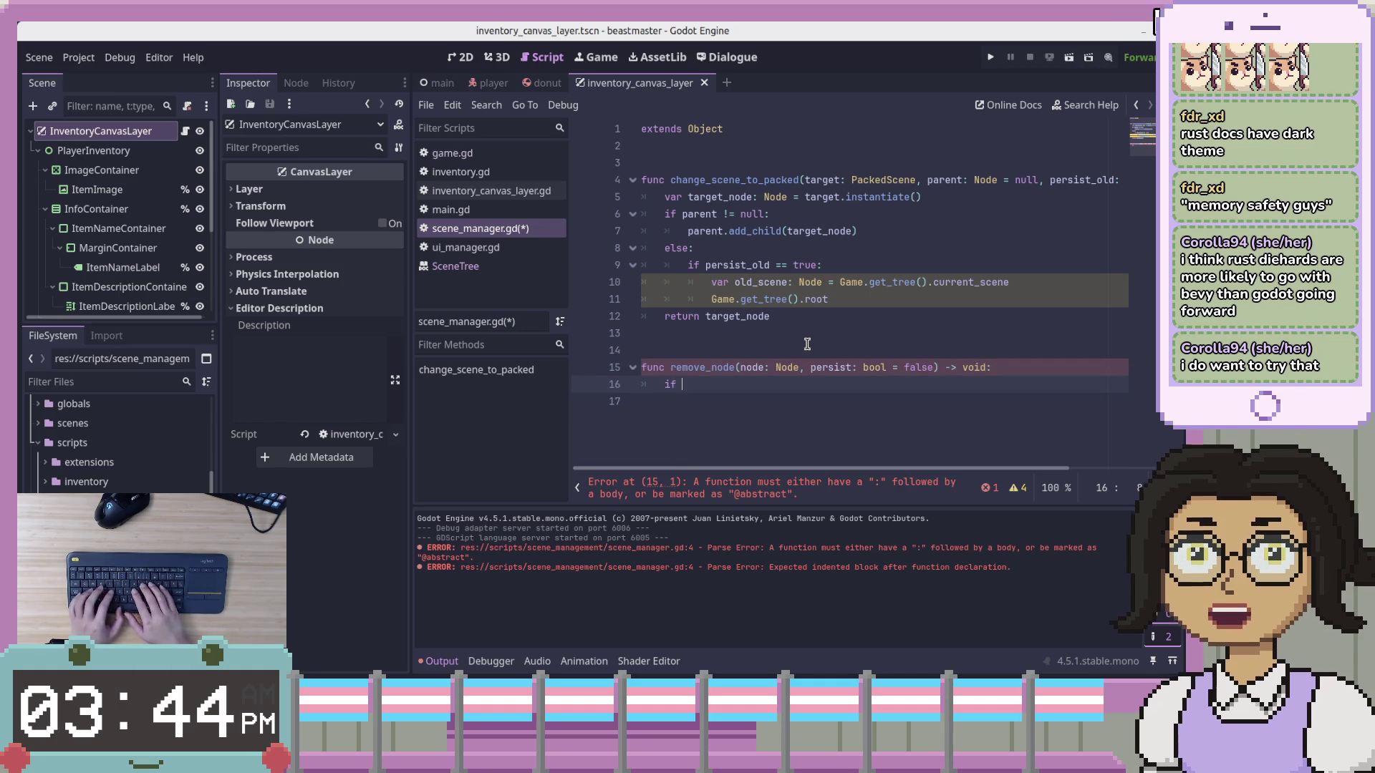
text(ers)
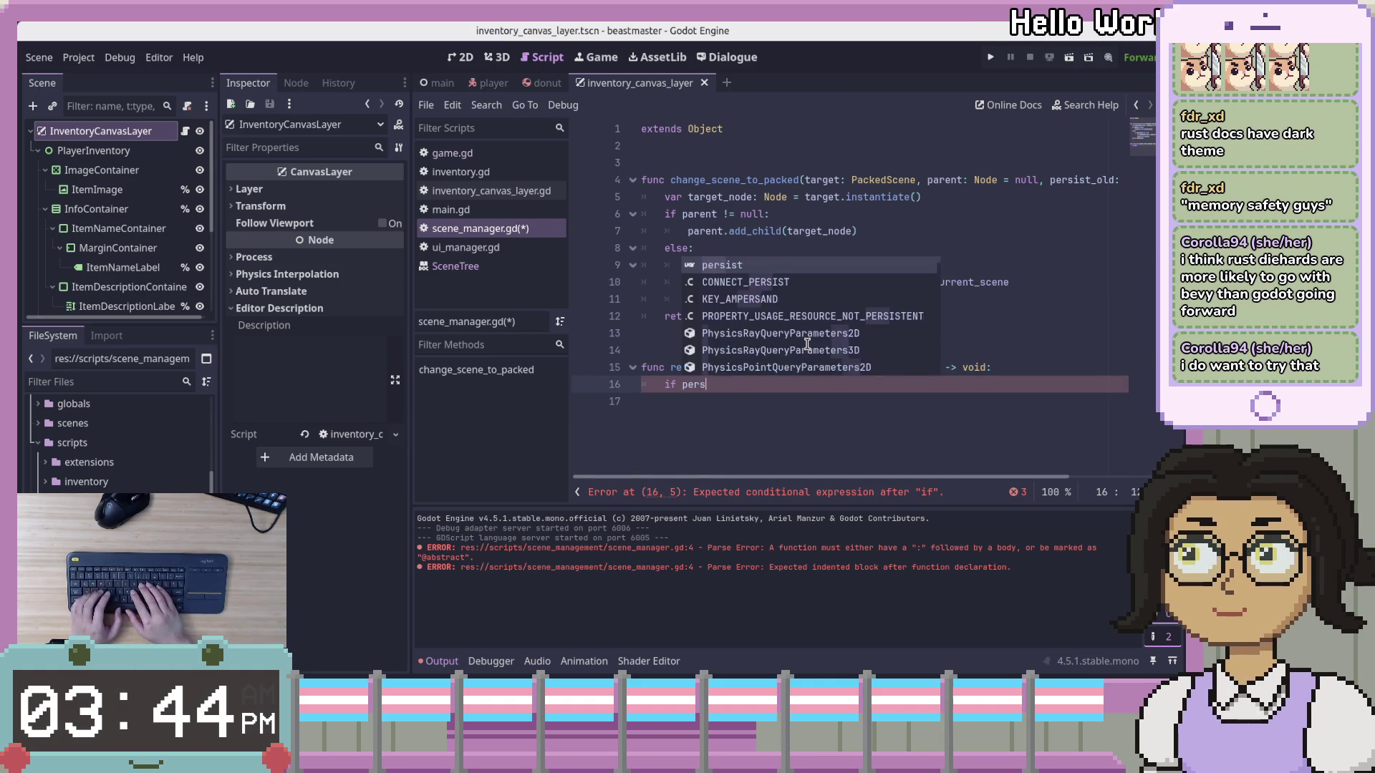
text(ist == false;)
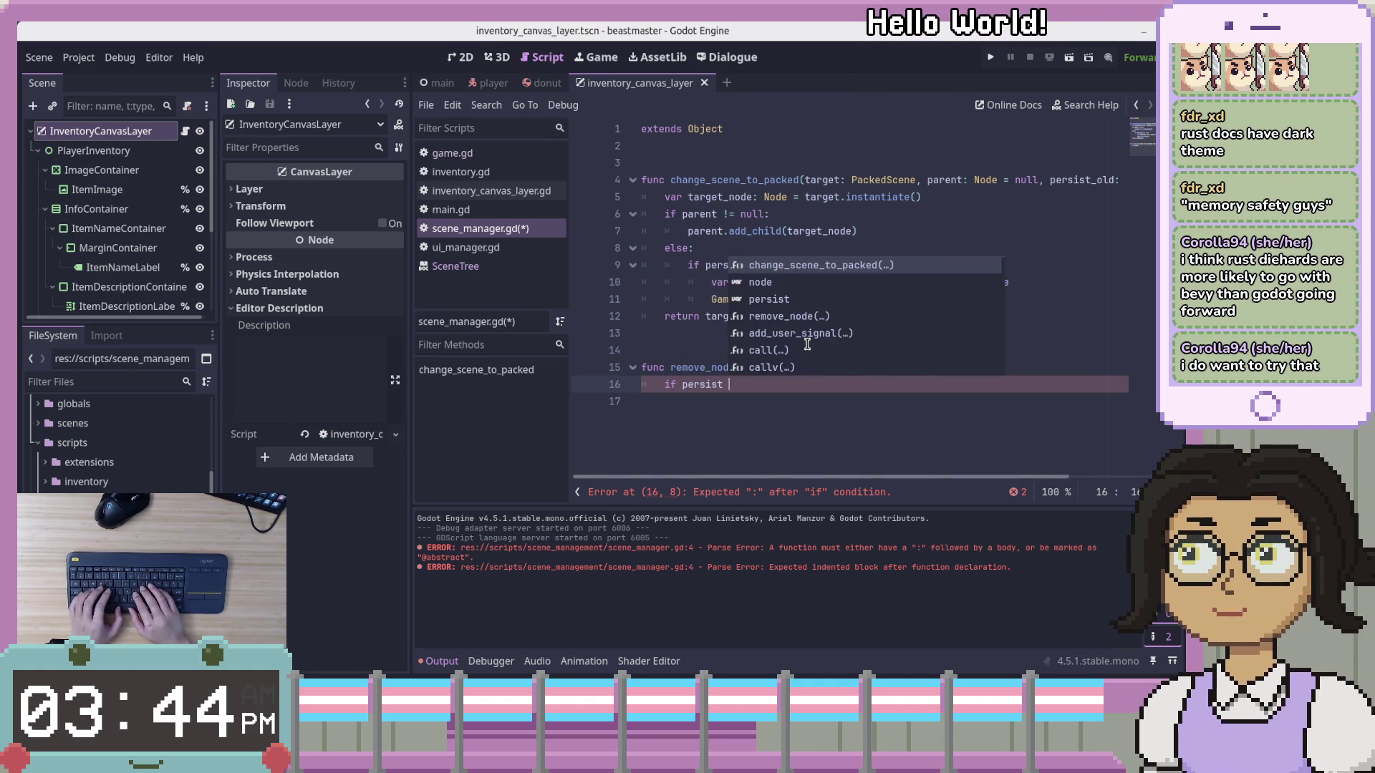
key(BackSpace)
text(:)
key(Return)
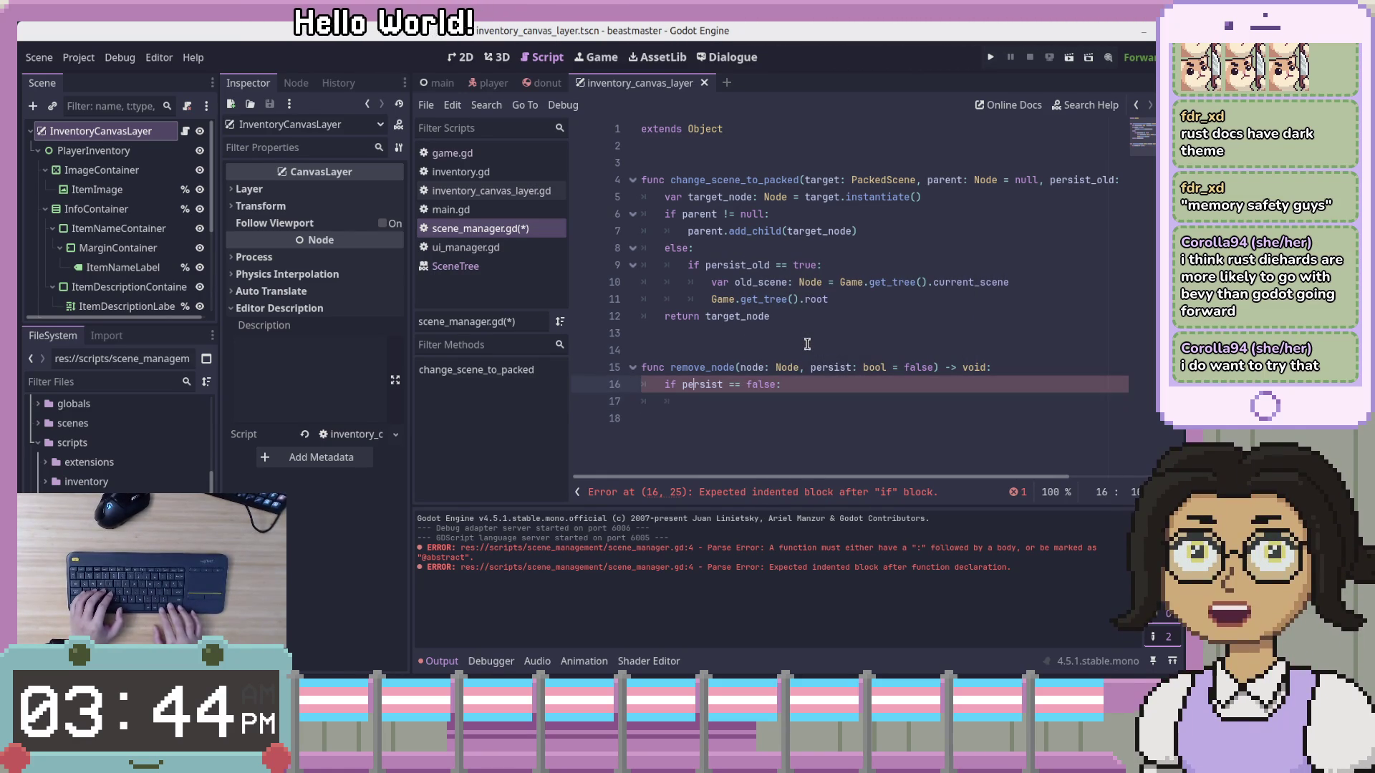
key(Up)
key(End)
key(Left)
key(BackSpace)
key(BackSpace)
key(BackSpace)
text(true)
key(Down)
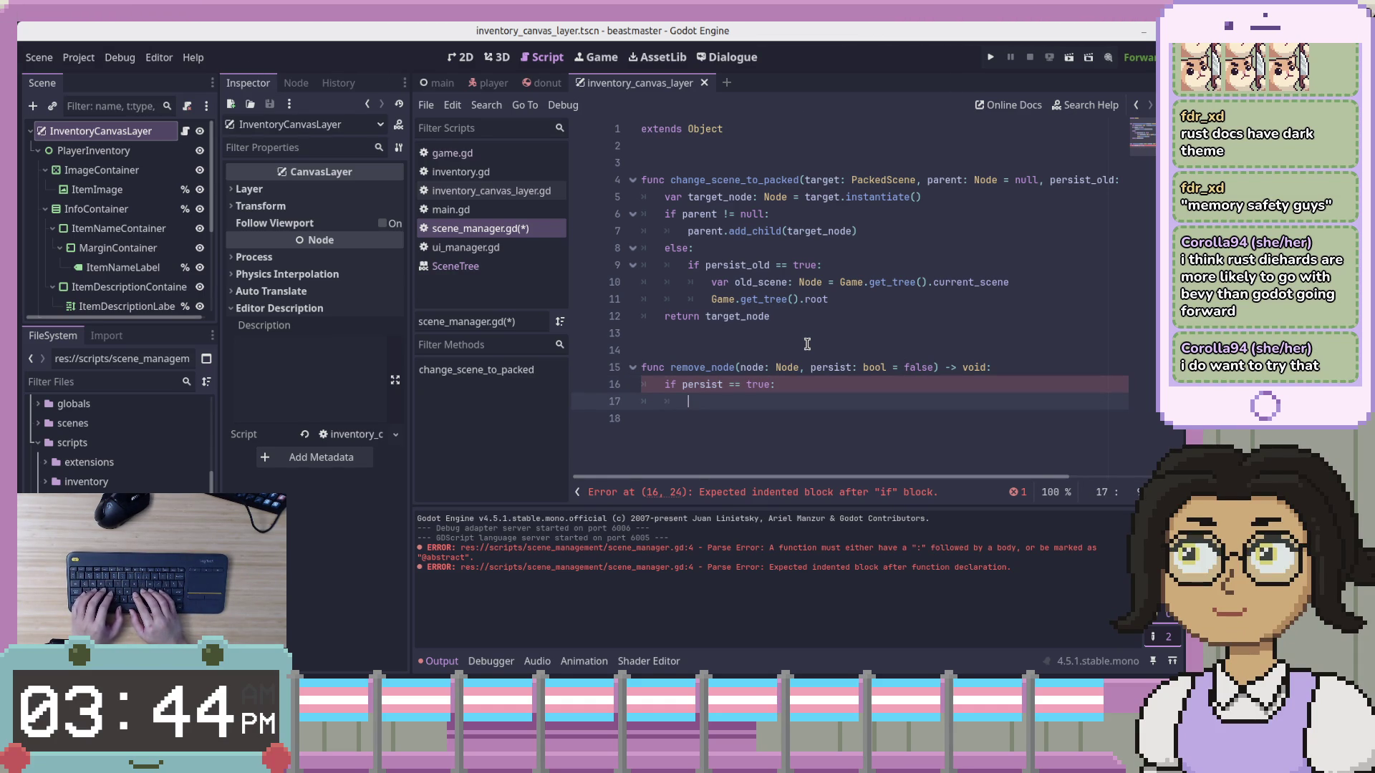
key(ctrl+z)
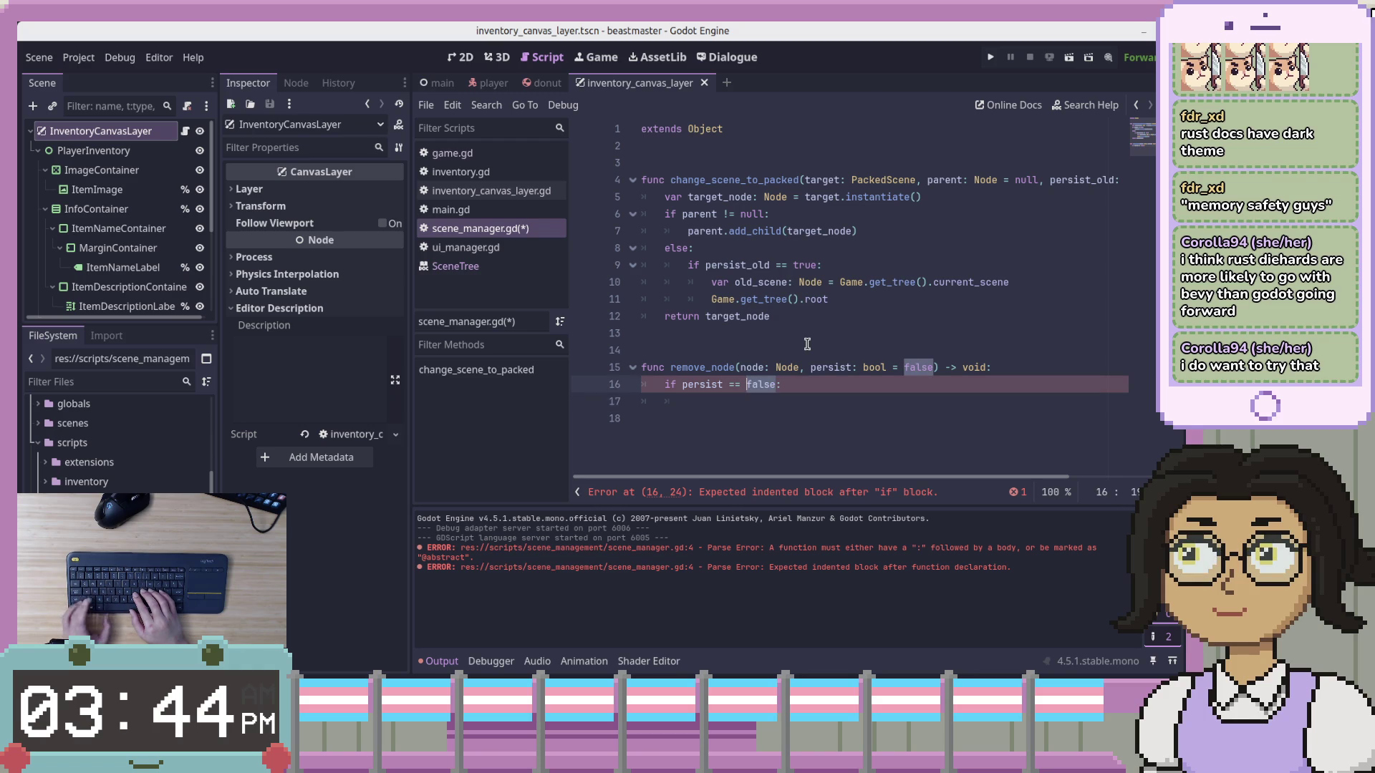
key(Down)
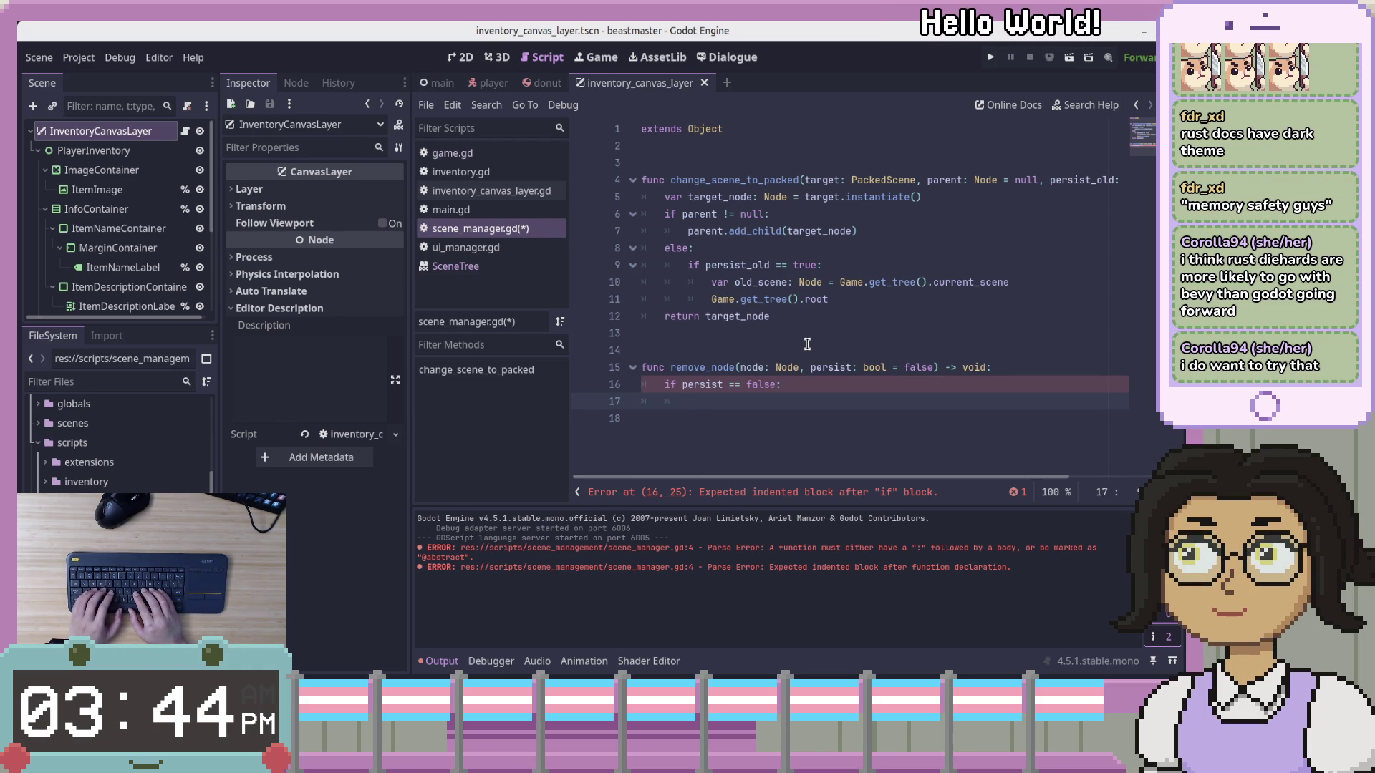
Call node.queue_free() in the if body and dedent the following line
text(node.qui)
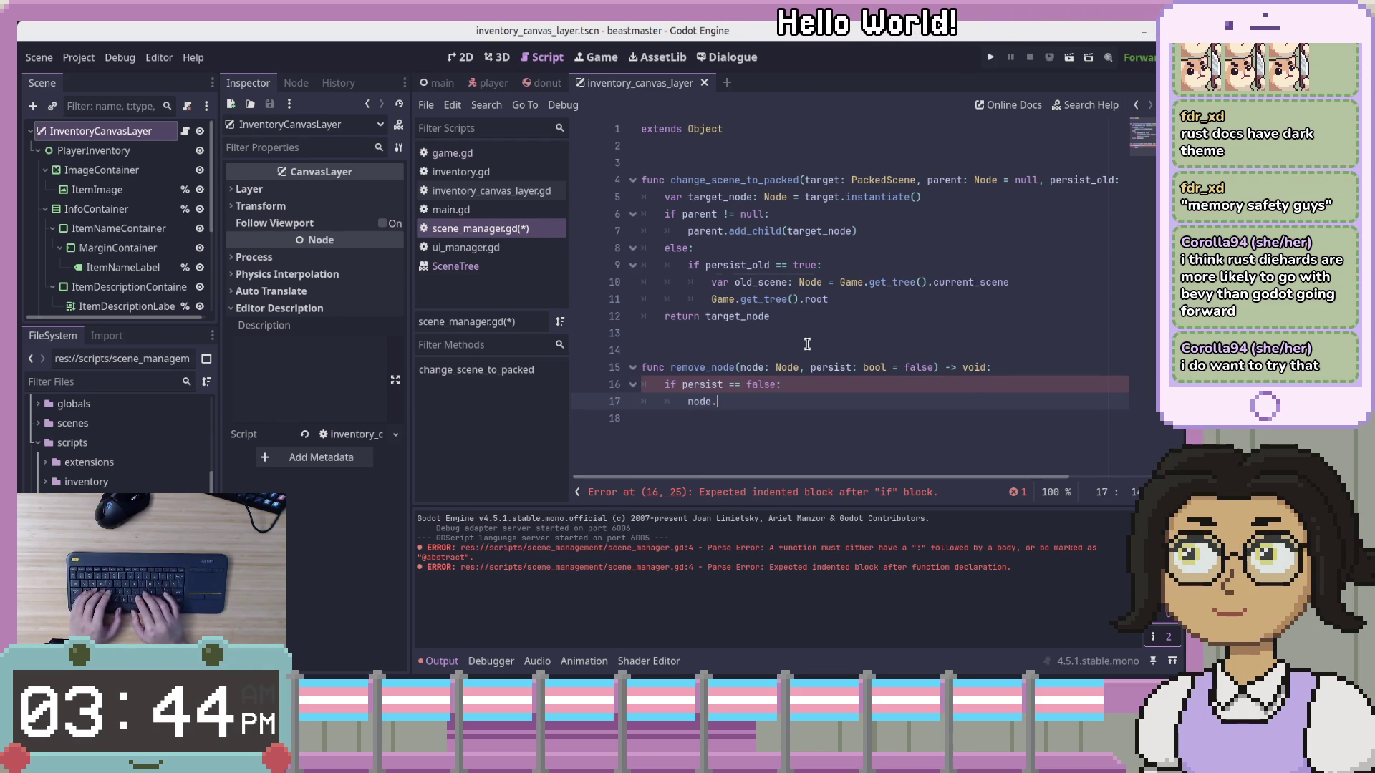
key(BackSpace)
text(eue)
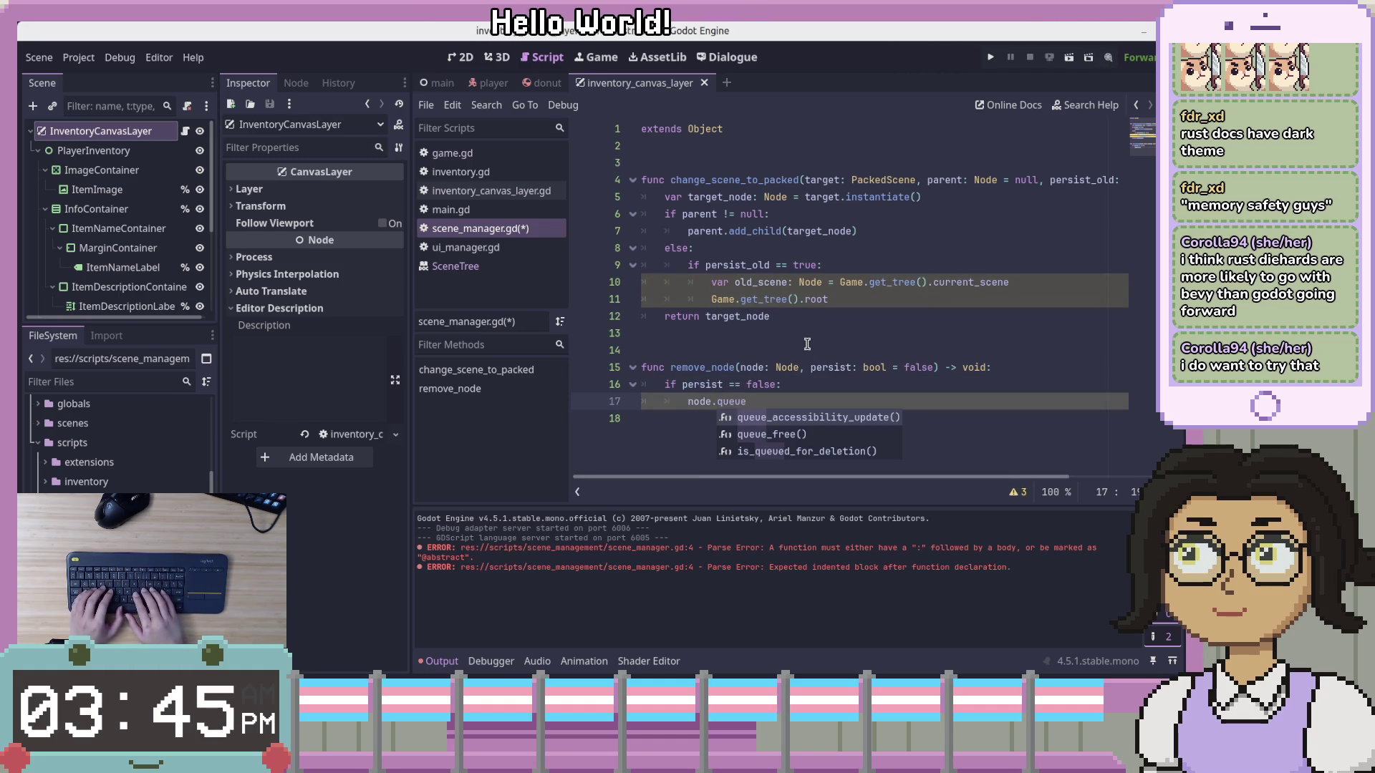
text(_fr)
key(Return)
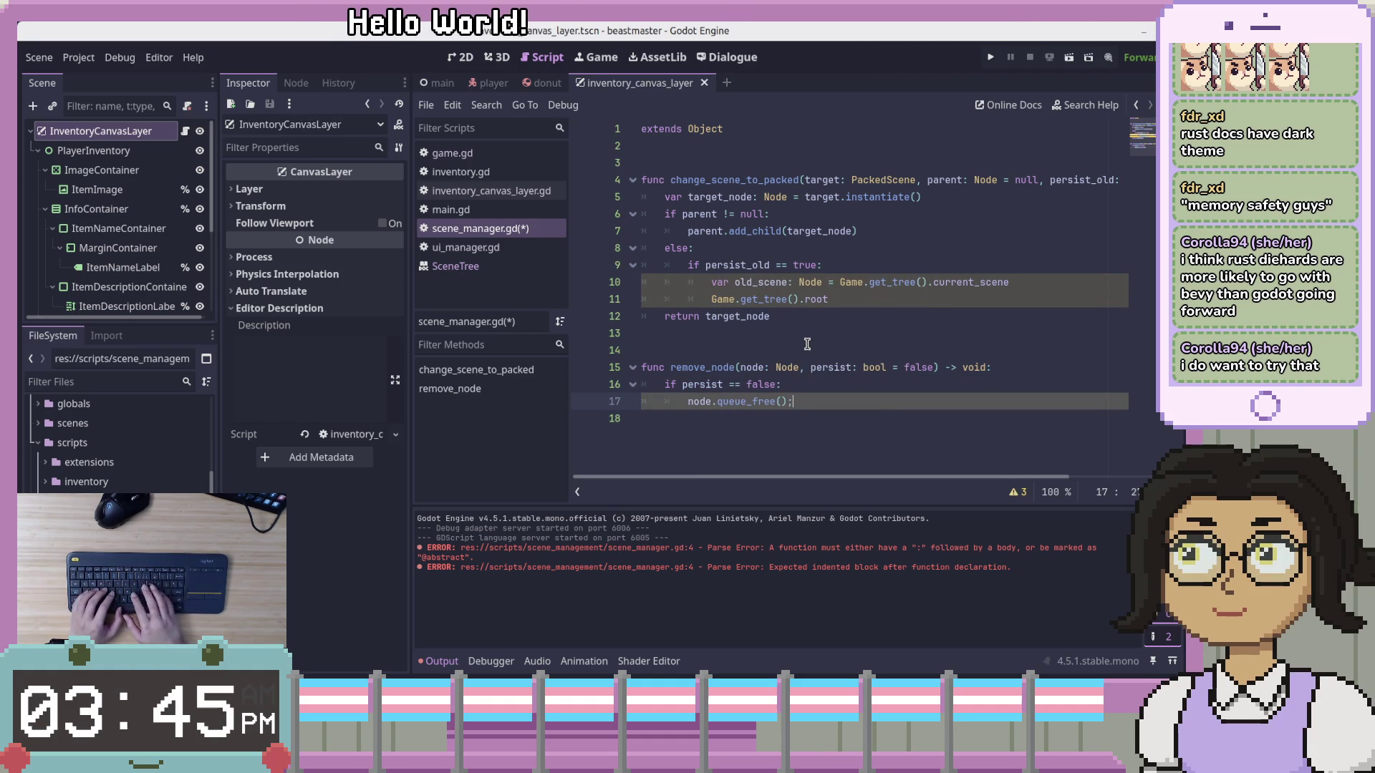
key(Return)
key(BackSpace)
Add an else: branch after the if and clear stray characters from line 19
text(else)
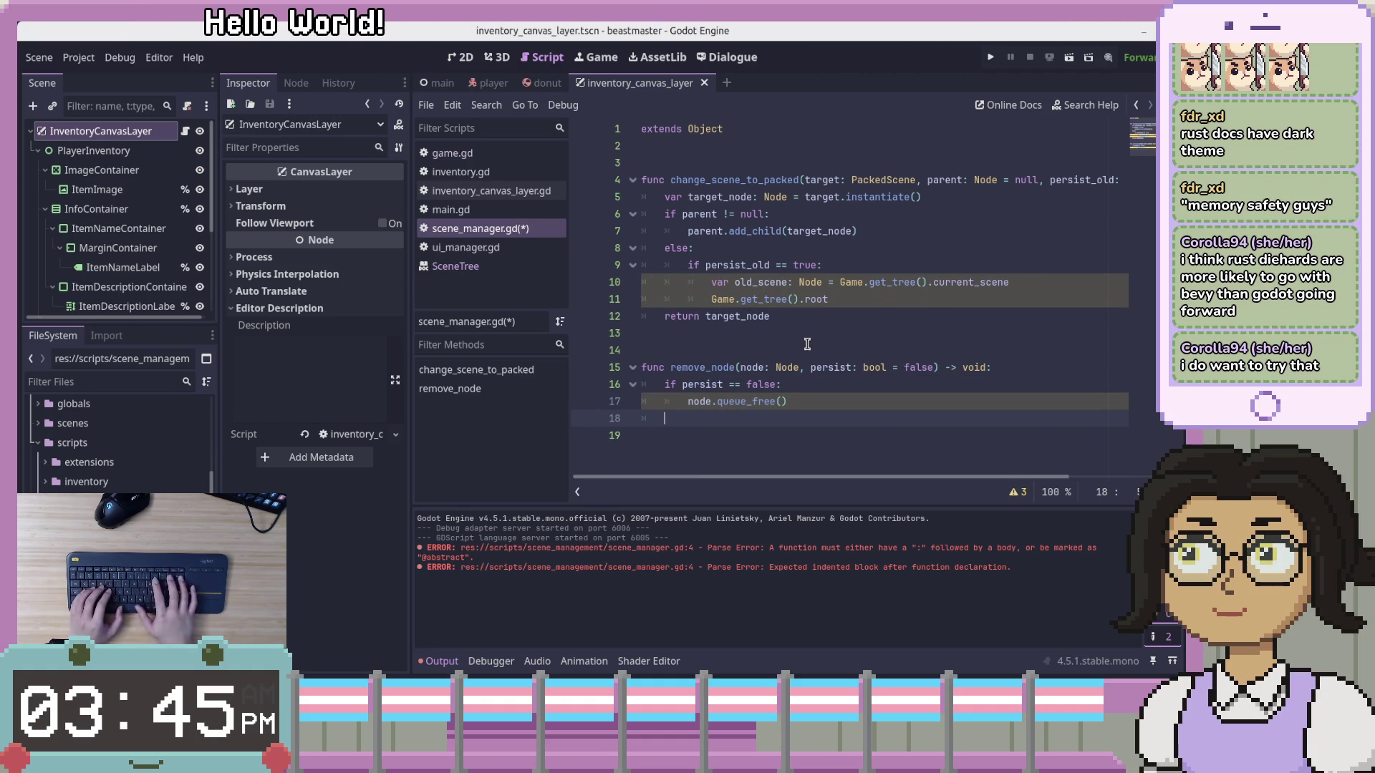
text(:)
key(Return)
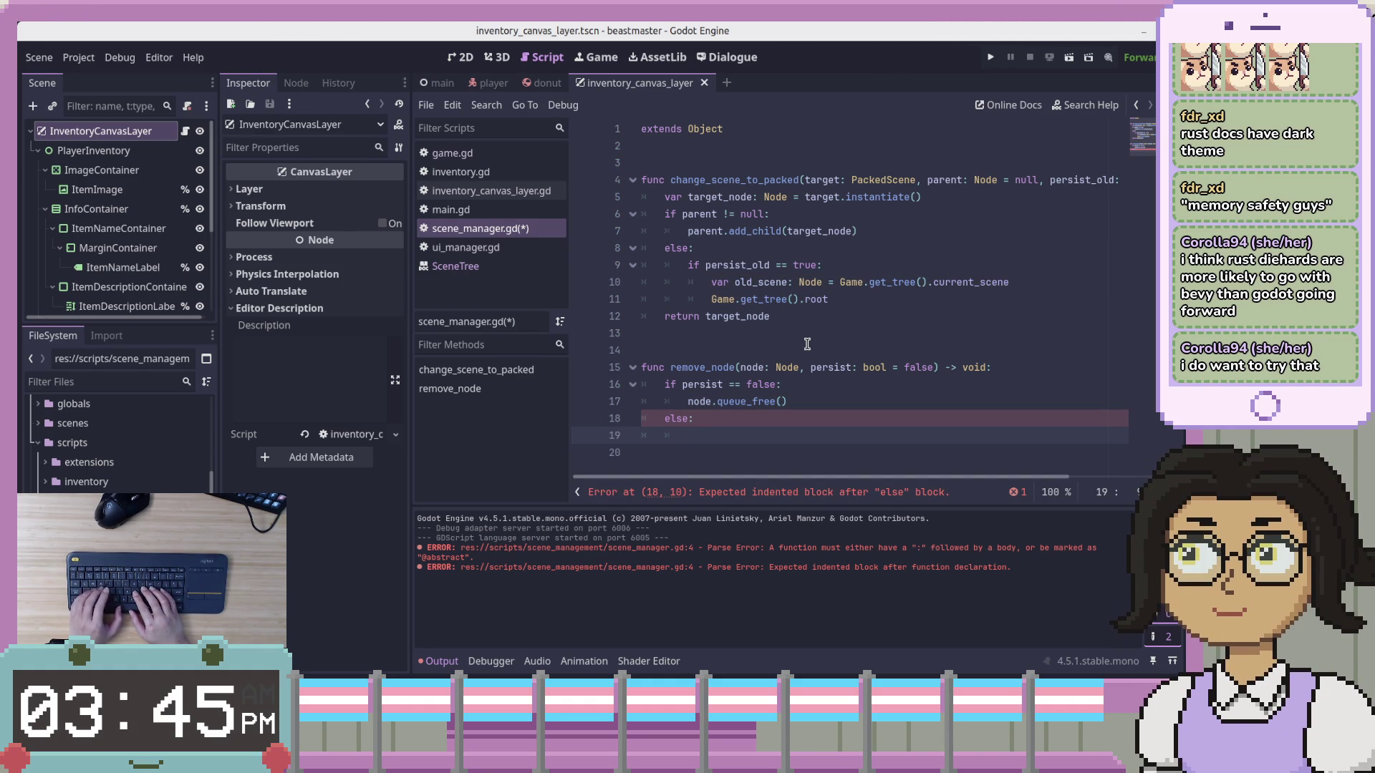
text(o)
key(BackSpace)
key(BackSpace)
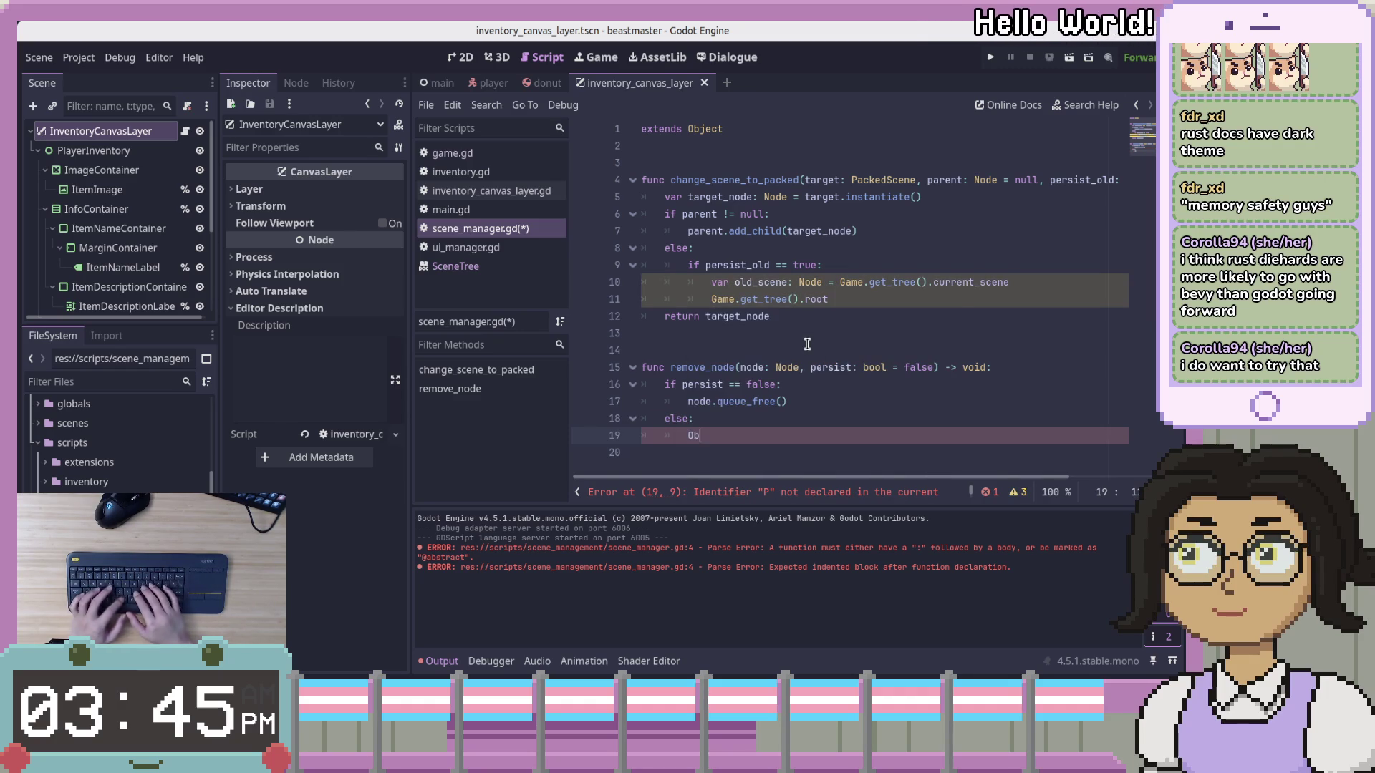
key(BackSpace)
key(BackSpace)
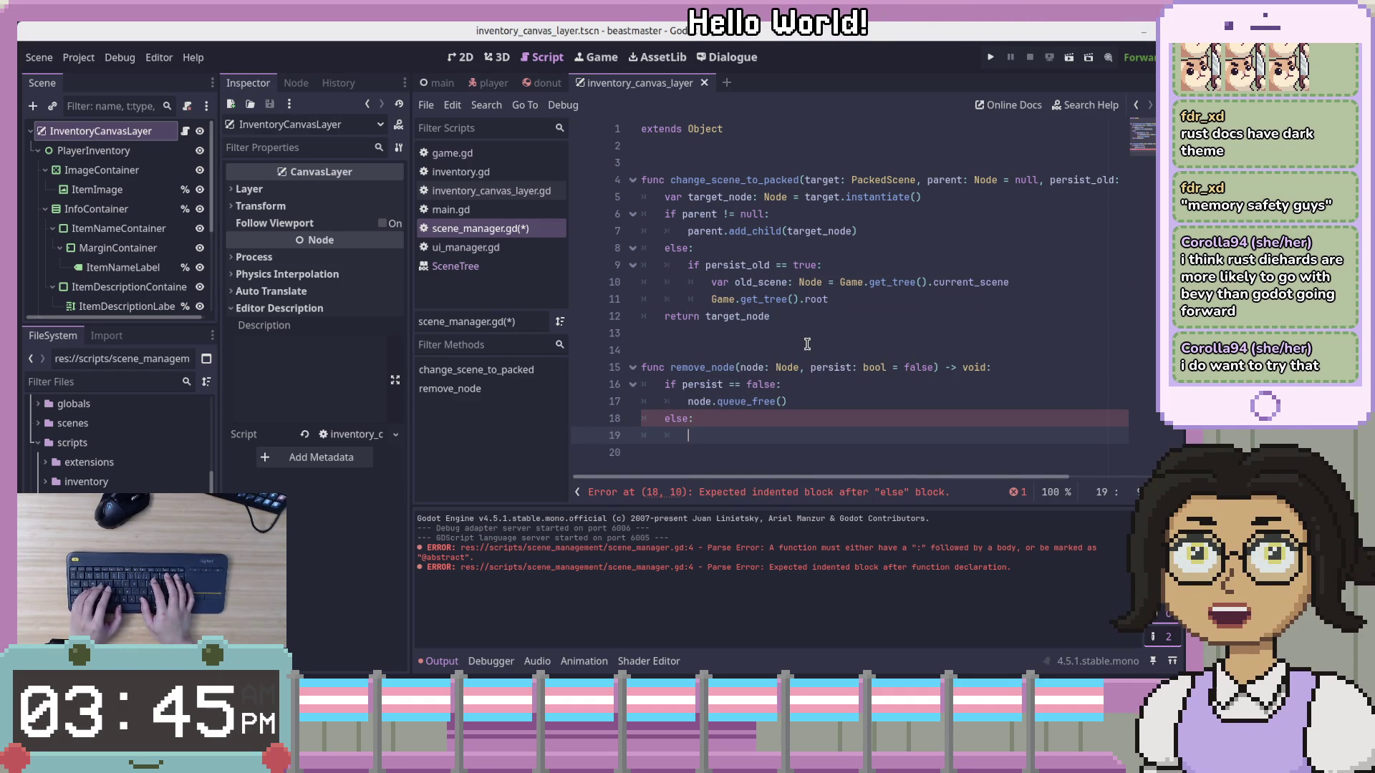
Type Game.nodes_cache on line 19, discarding the scenes_cache suggestion
text(Game.)
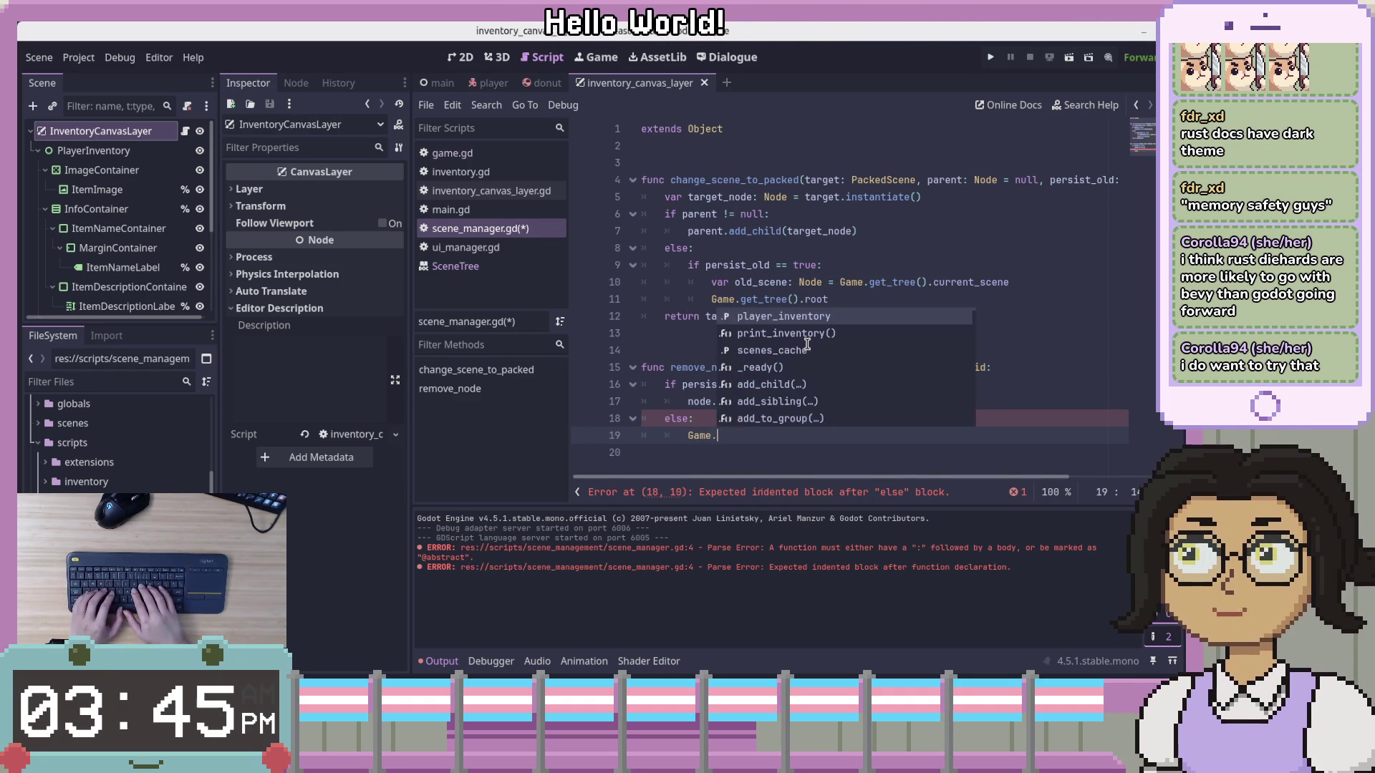
text(g)
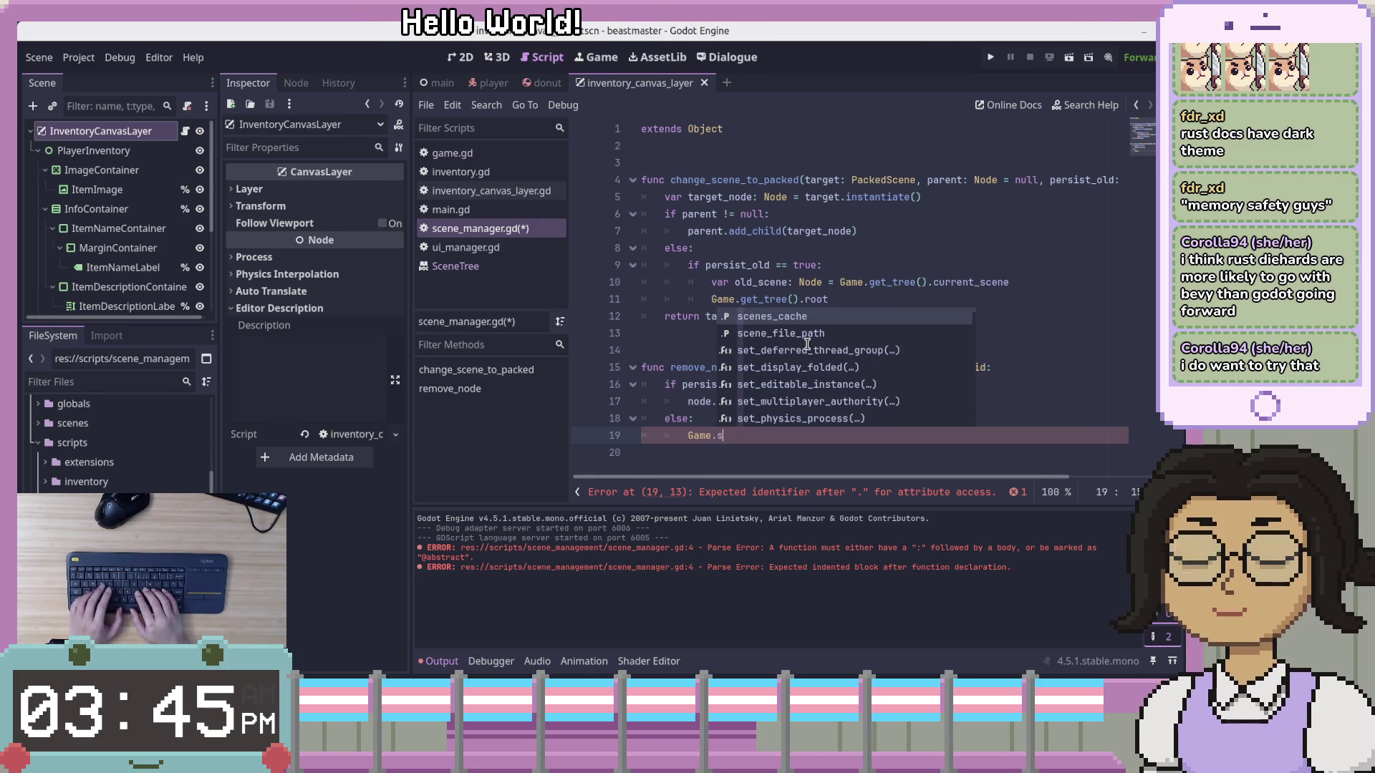
text(sc)
key(Return)
key(BackSpace)
key(BackSpace)
key(BackSpace)
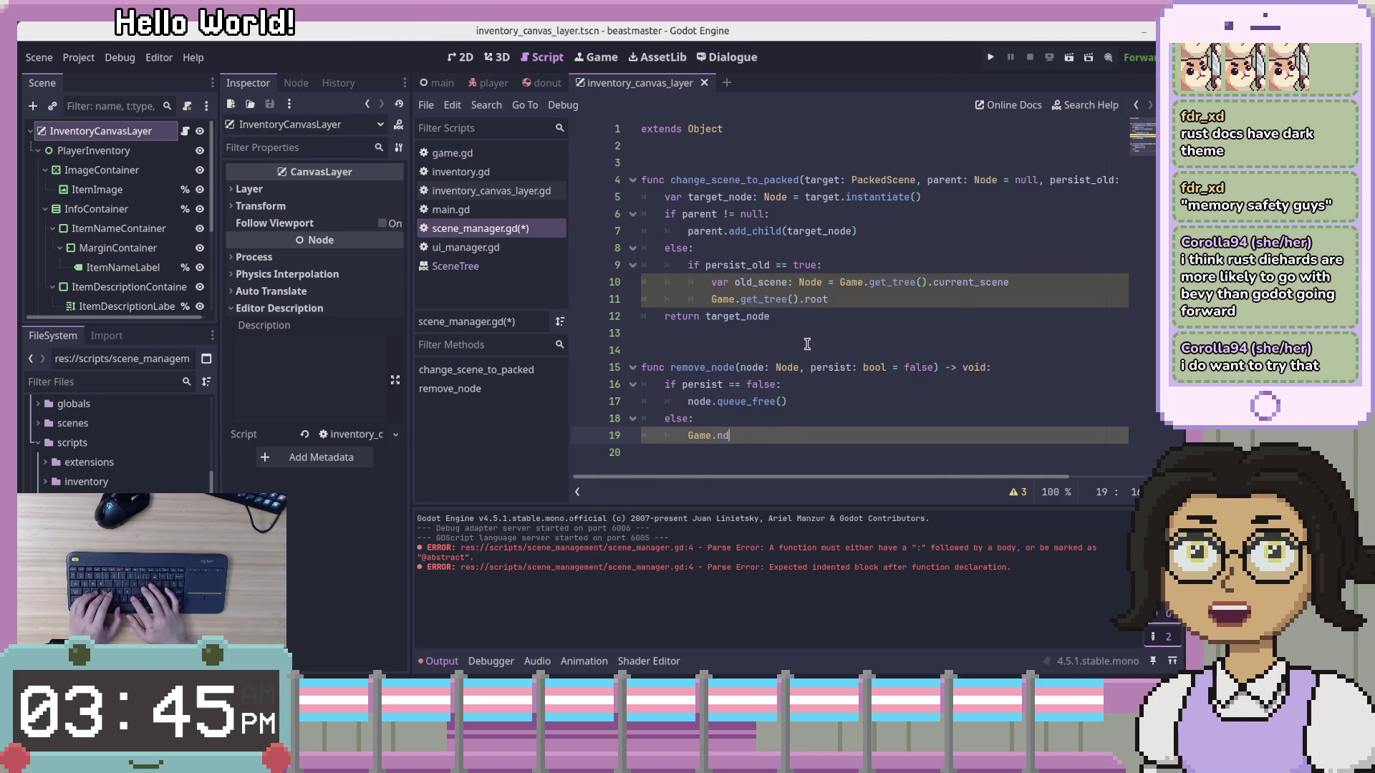
text(nodes)
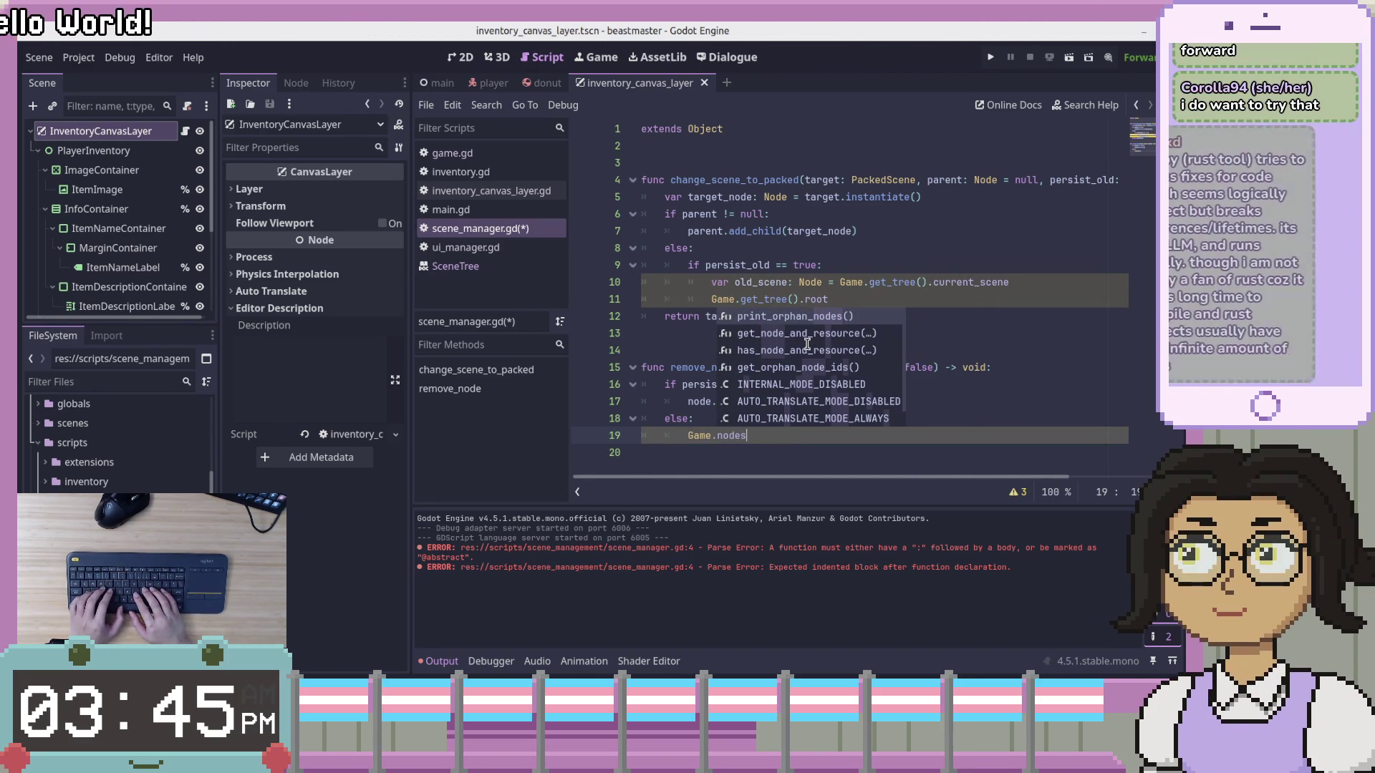
text(_ca)
key(BackSpace)
text(he.)
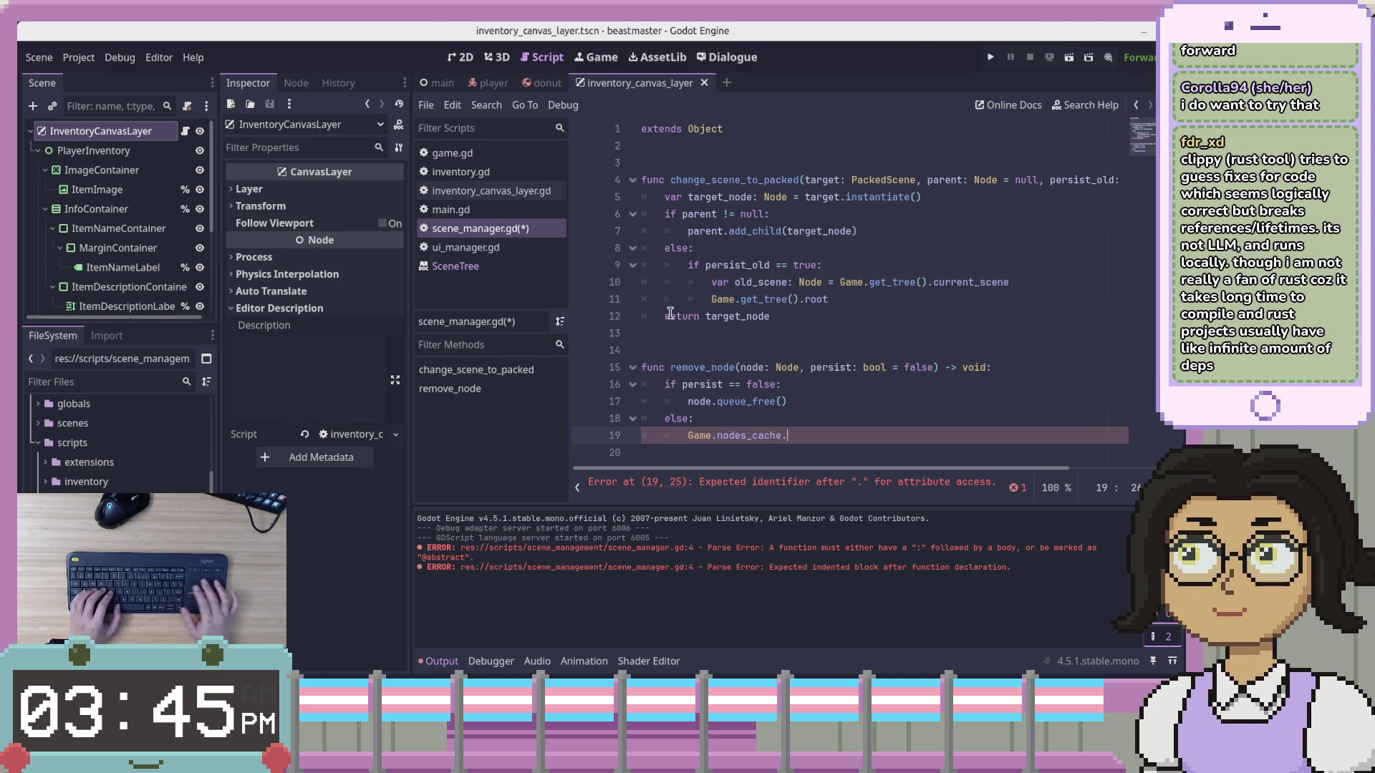
Rename game.gd's scenes_cache variable to nodes_cache, save, and return to scene_manager.gd
click(454, 153)
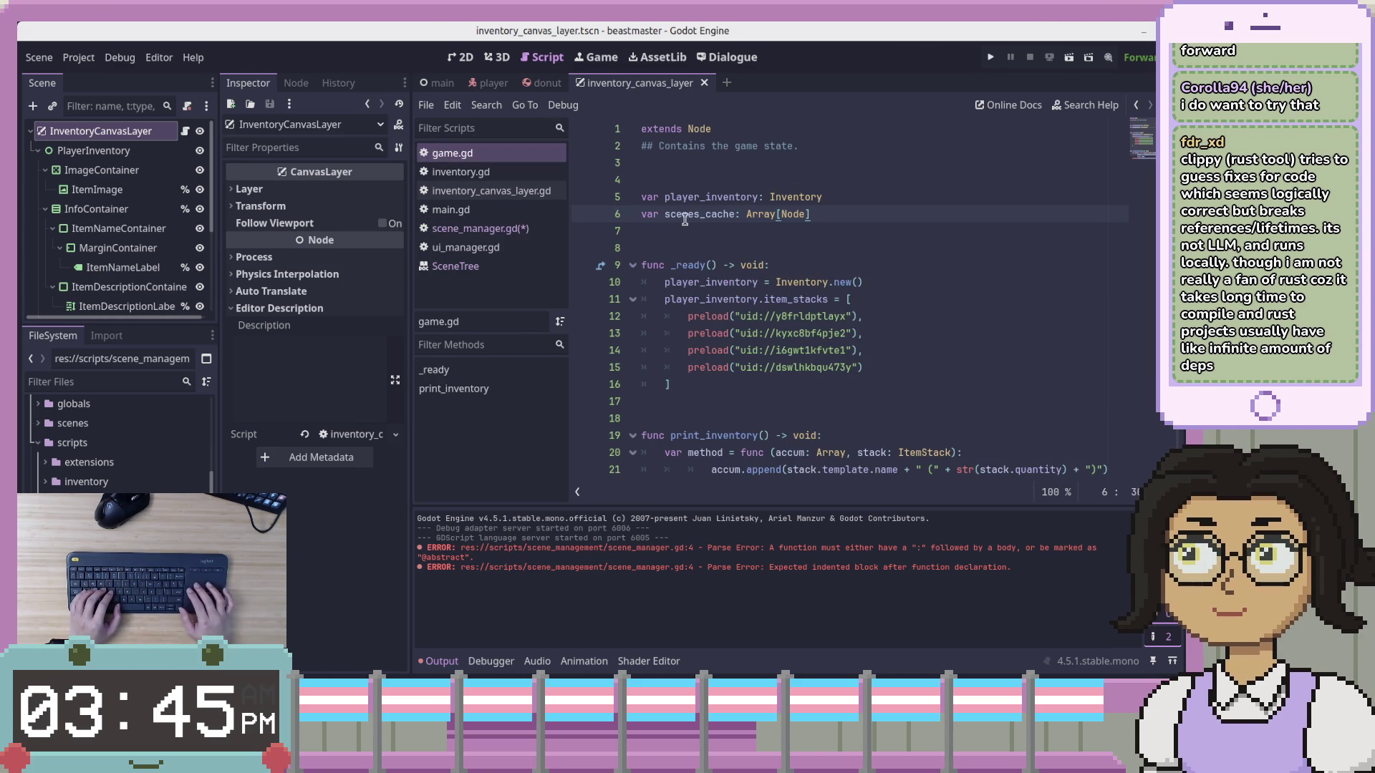
text(cod)
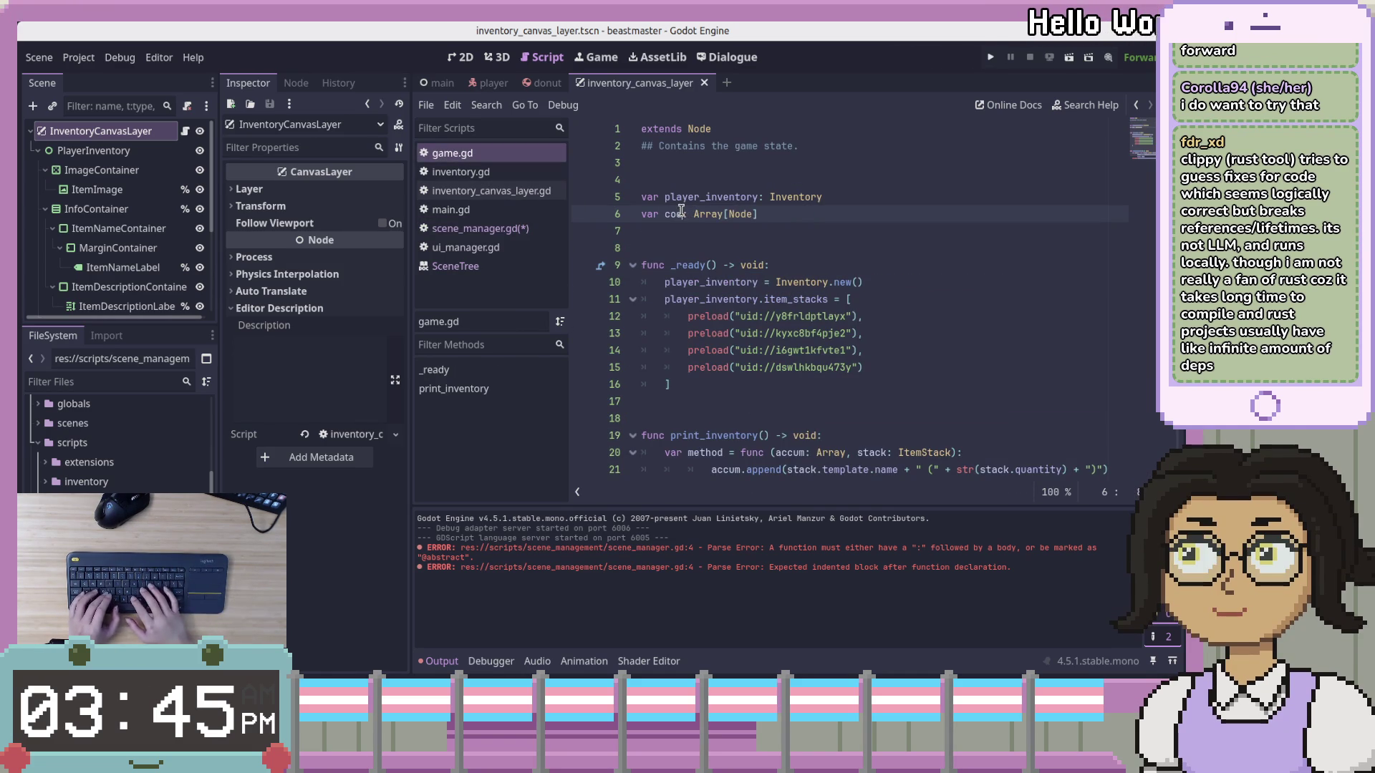
text(des_cac)
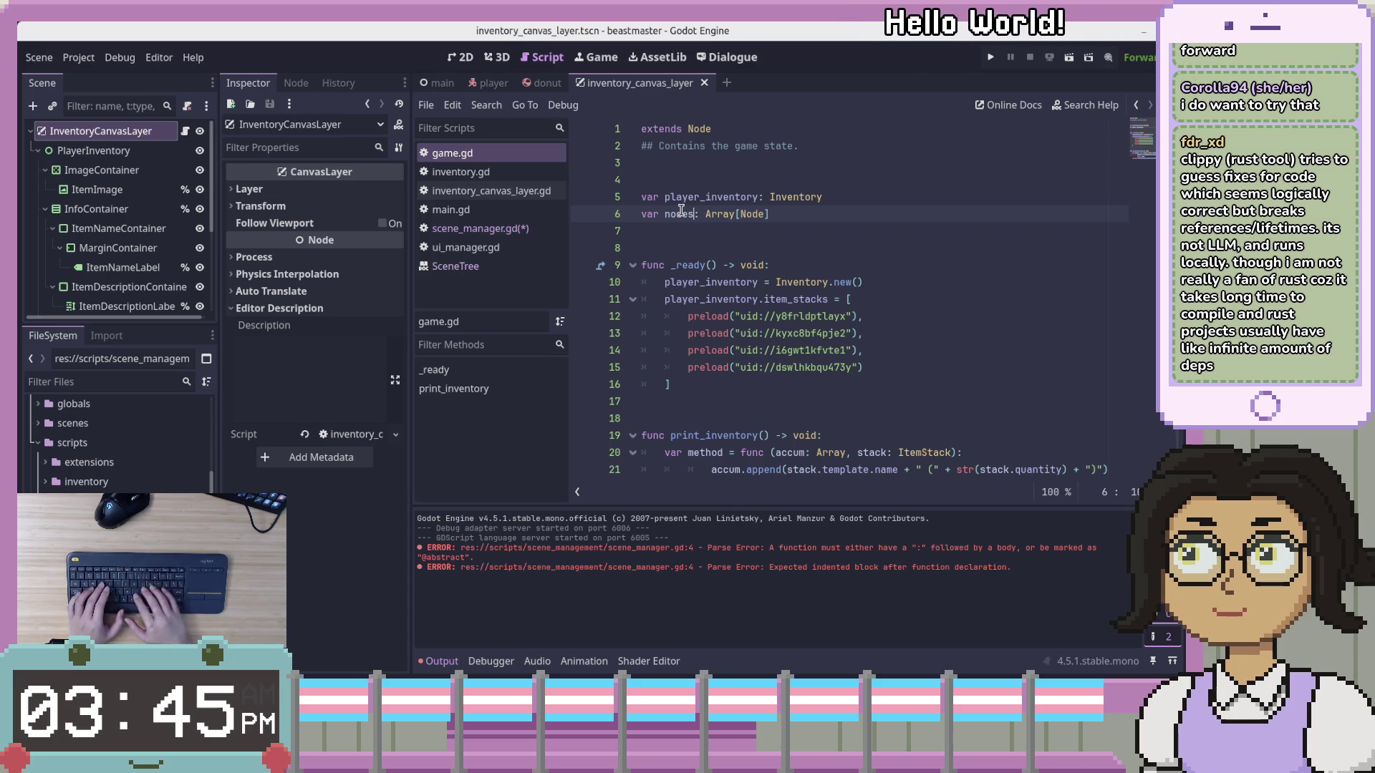
text(he)
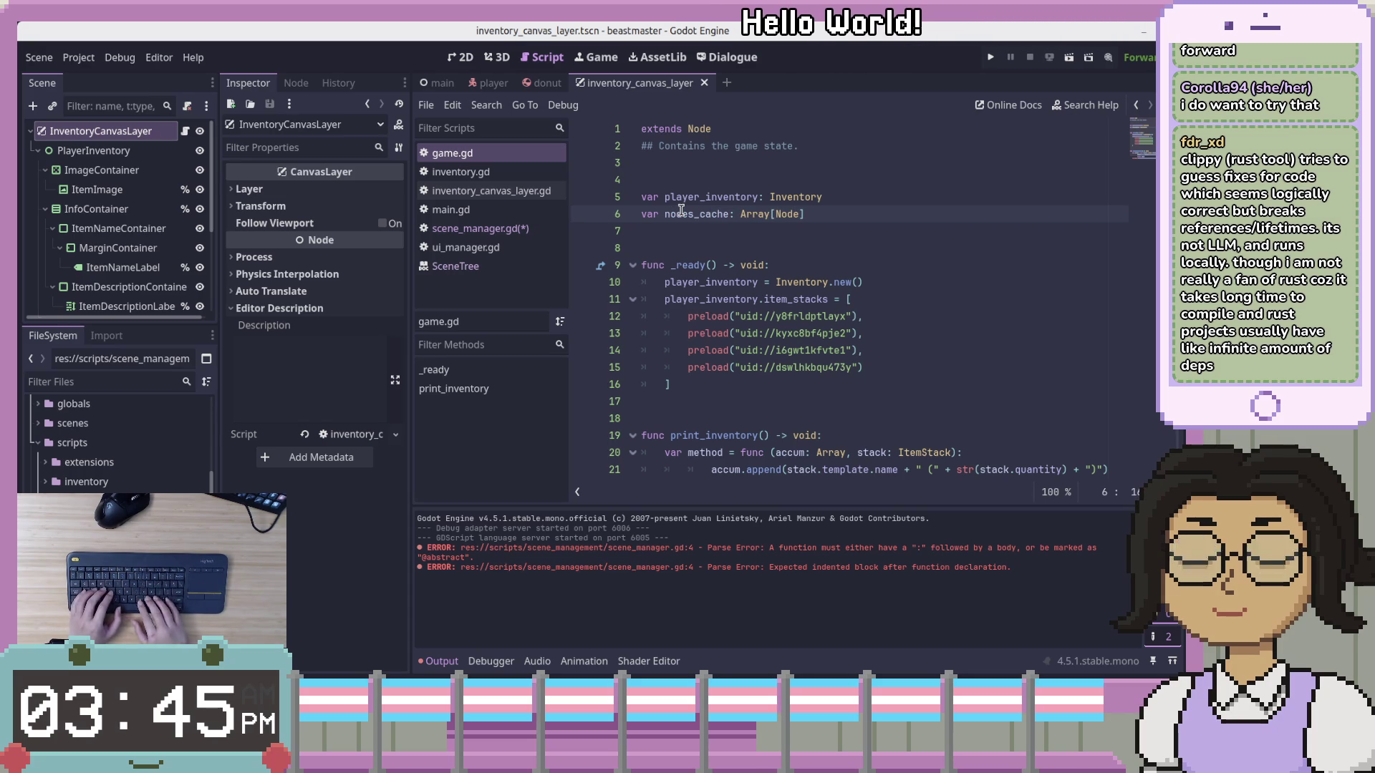
key(ctrl+s)
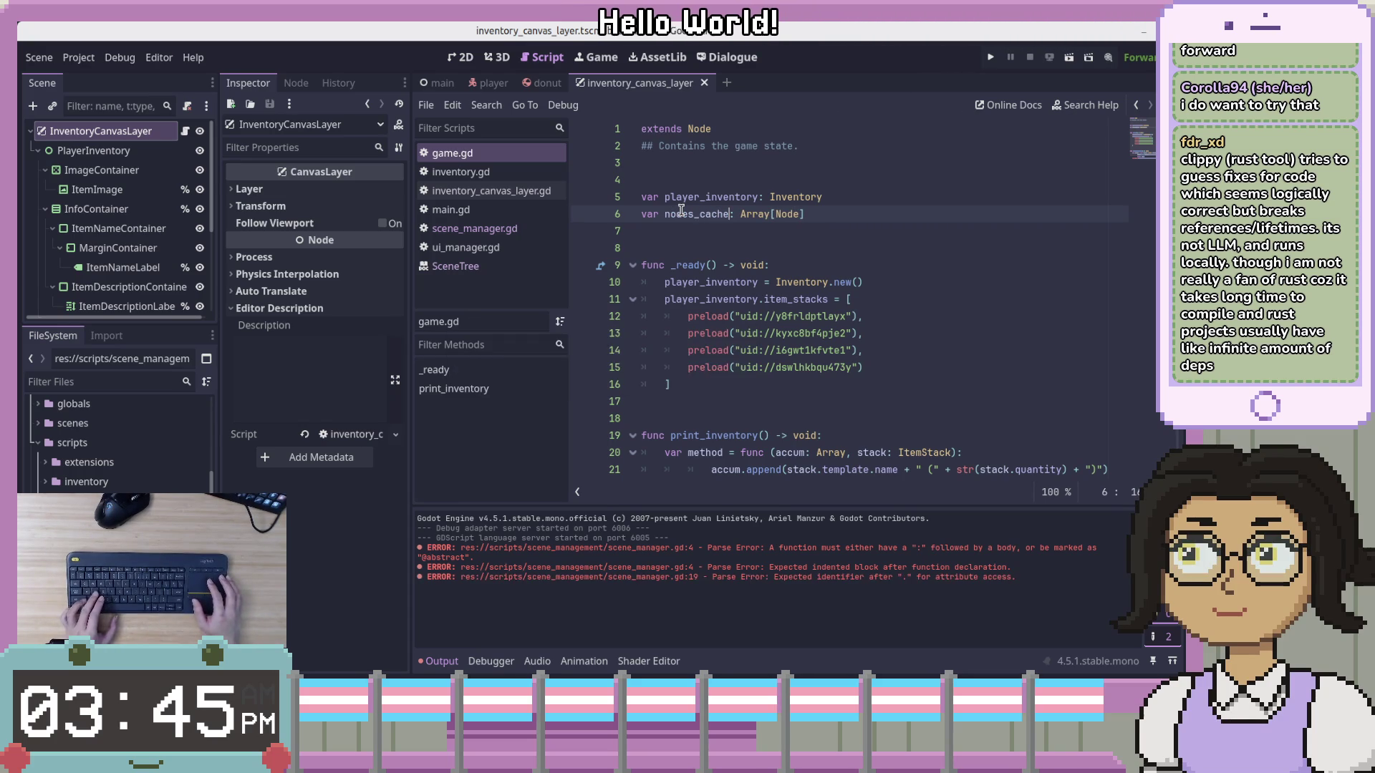
click(486, 231)
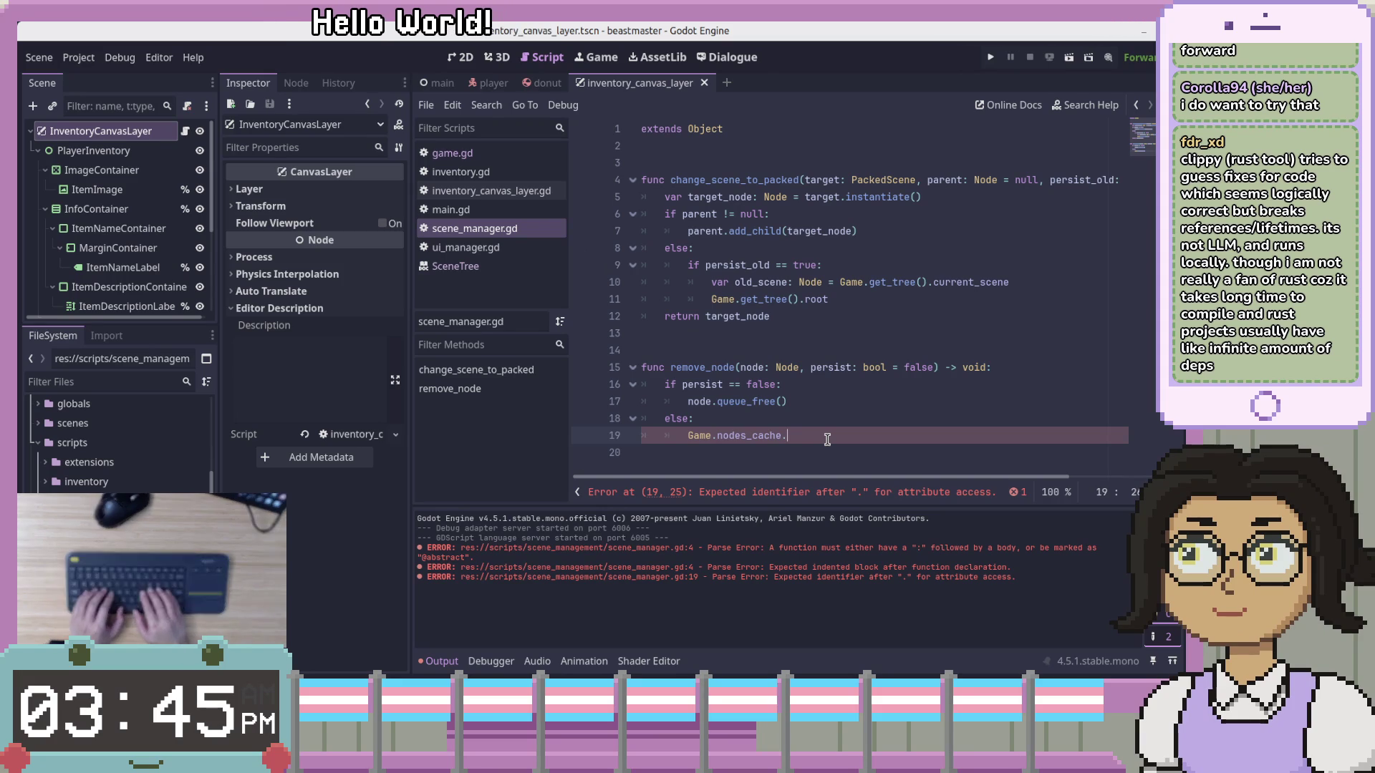
Append the node to Game.nodes_cache and begin line 20 with node.parent
text(append())
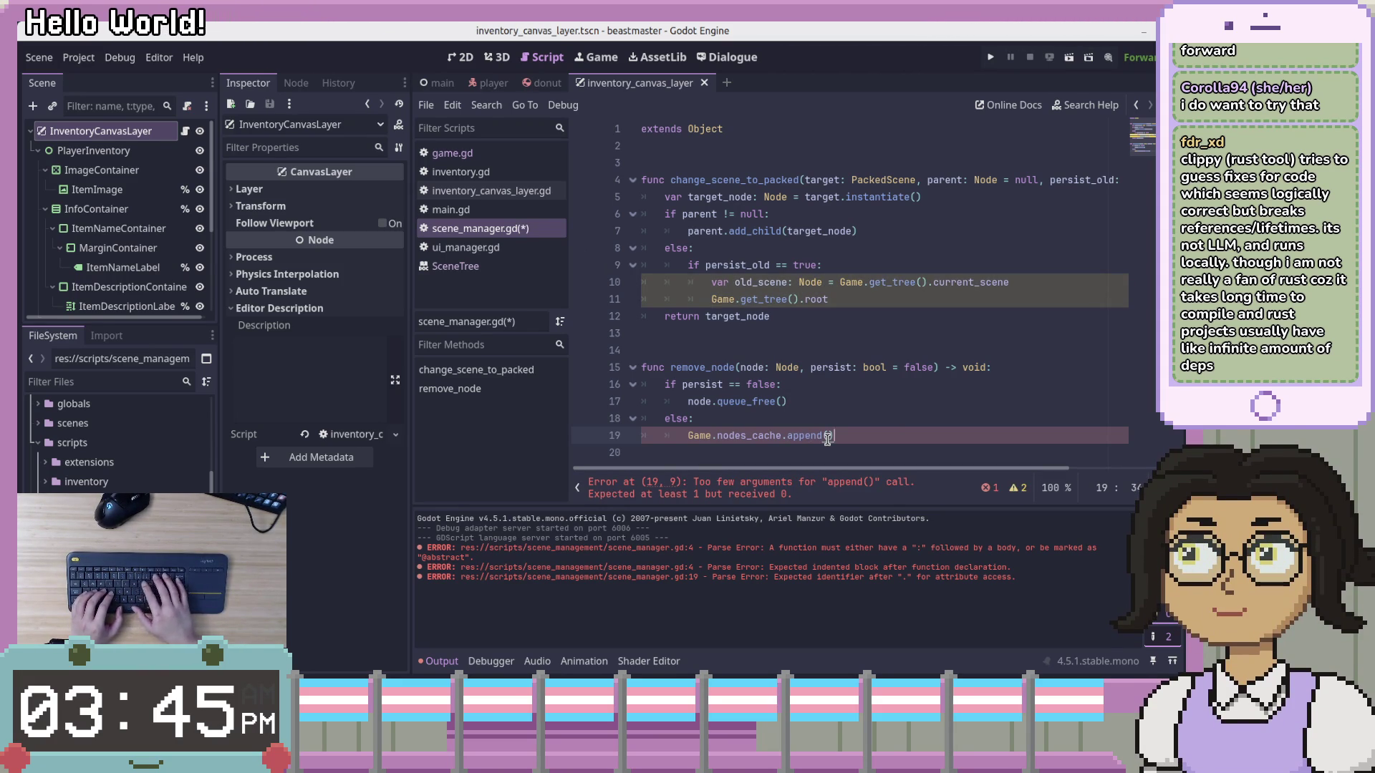
text(node))
key(Return)
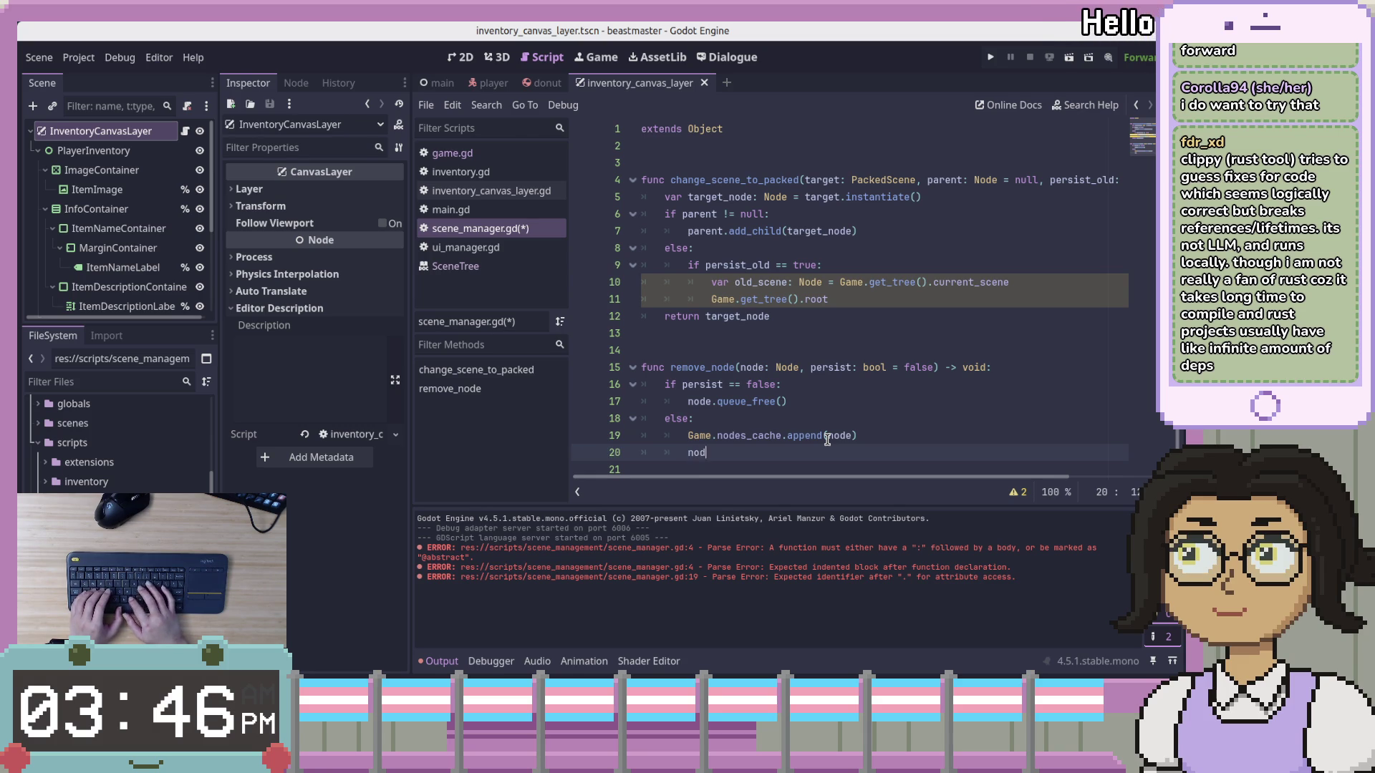
text(e.)
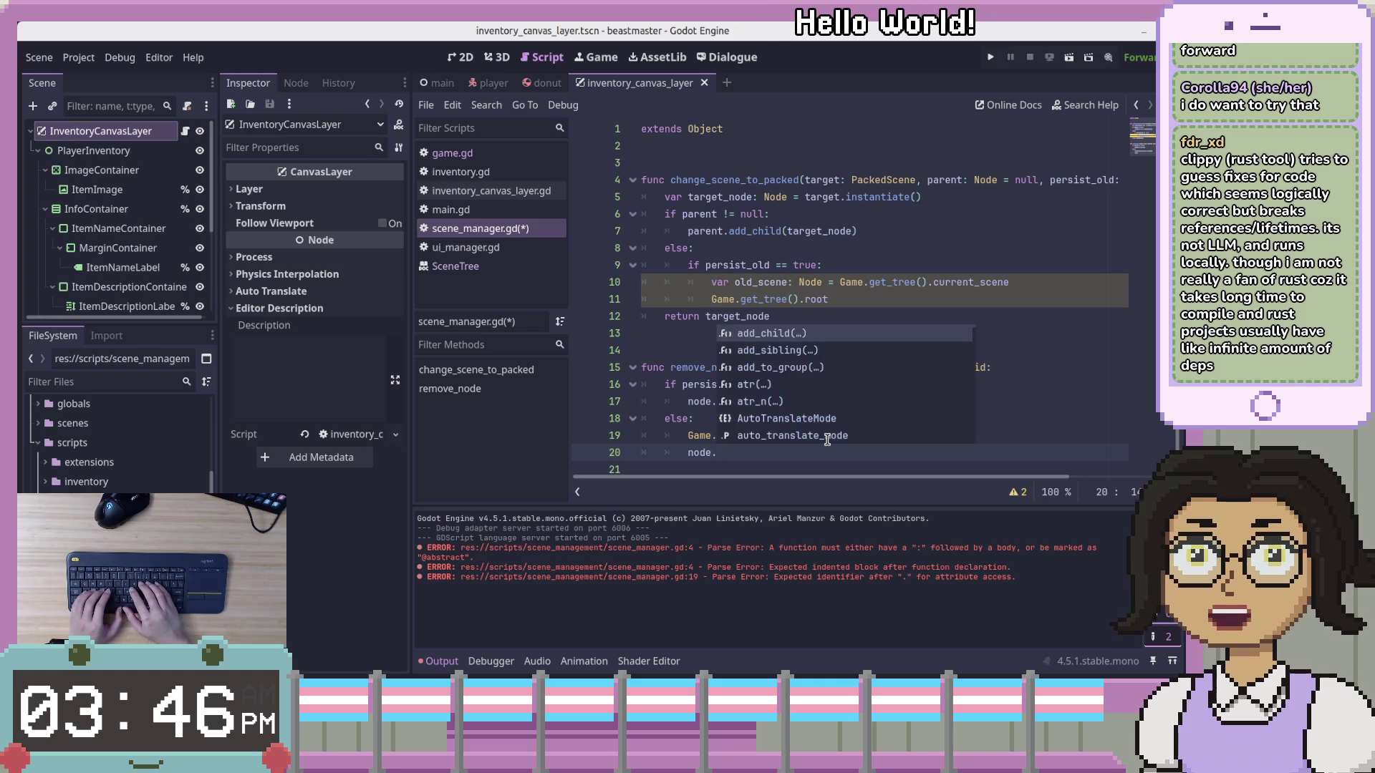
text(get_par)
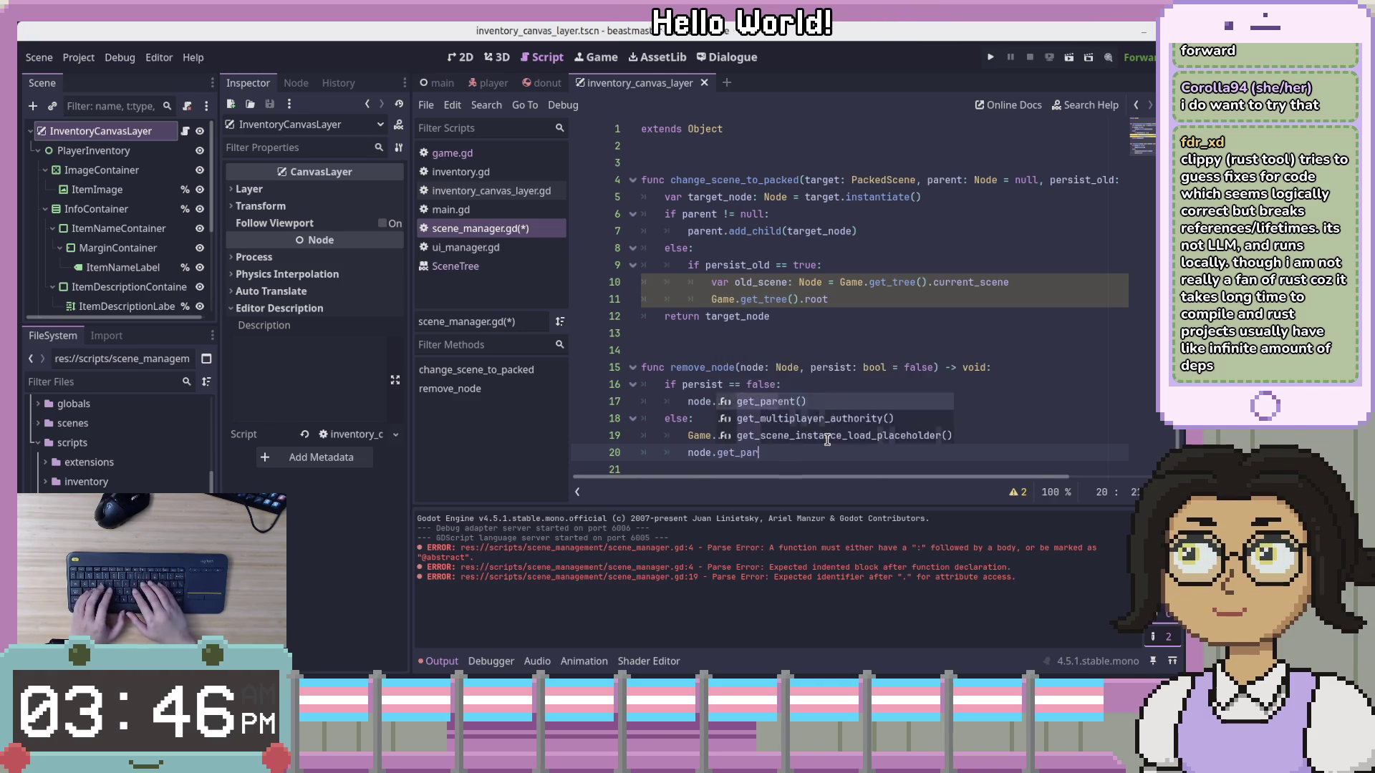
text(e)
key(BackSpace)
key(BackSpace)
key(BackSpace)
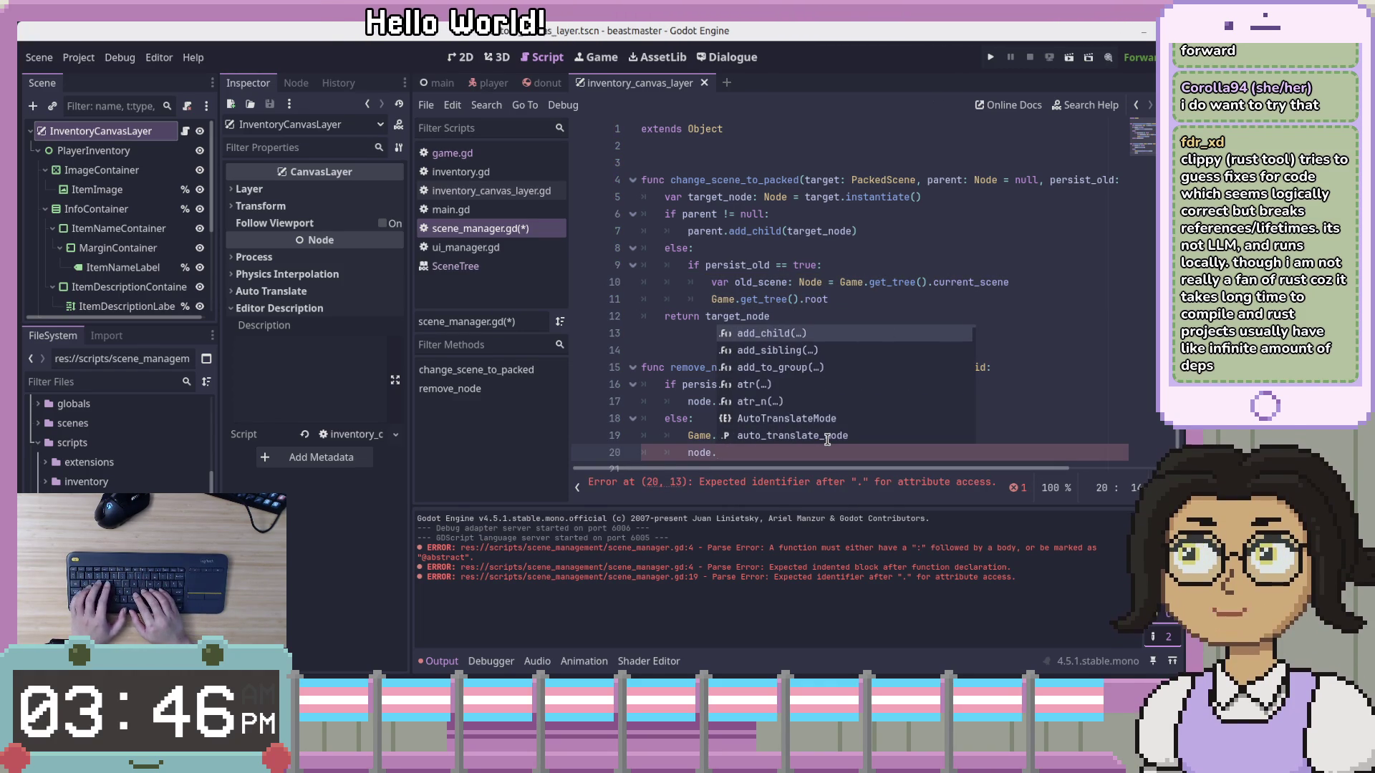
text(r)
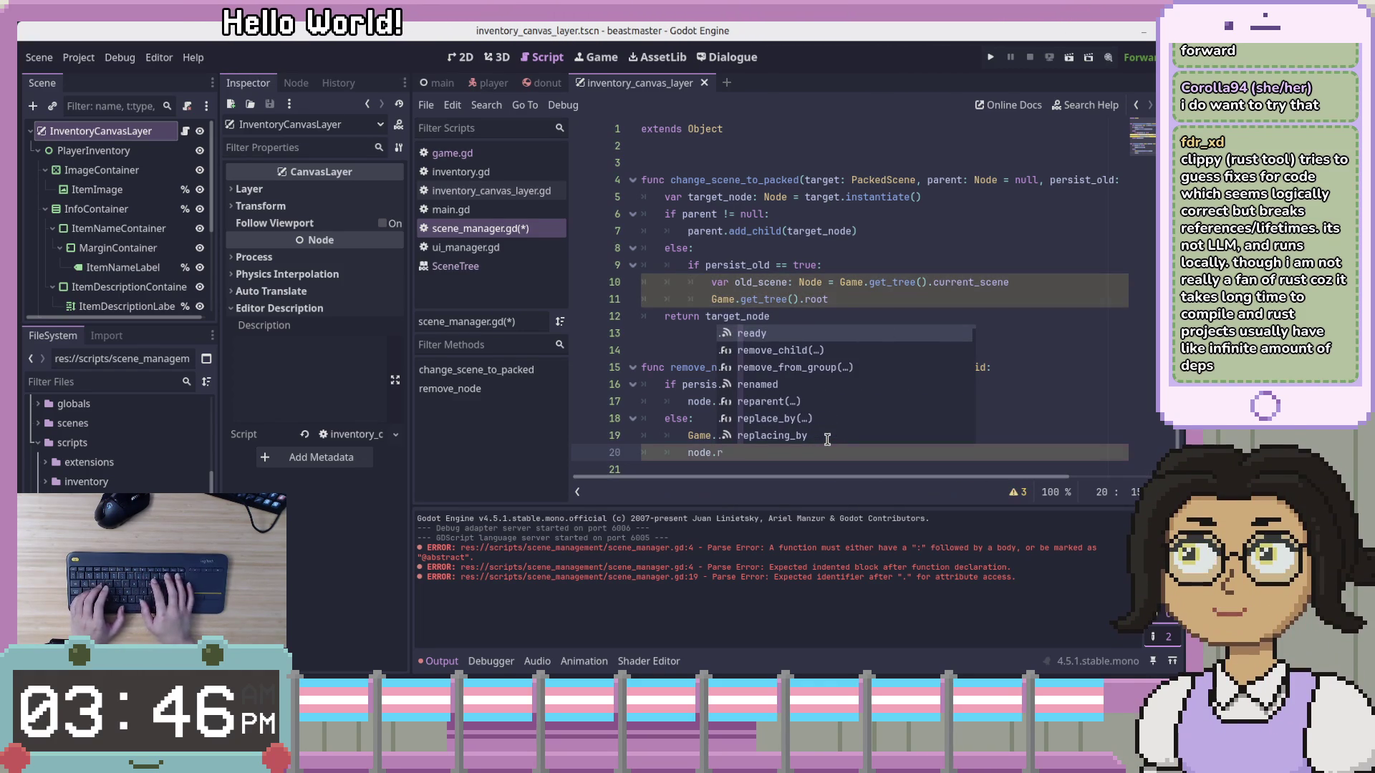
text(emo)
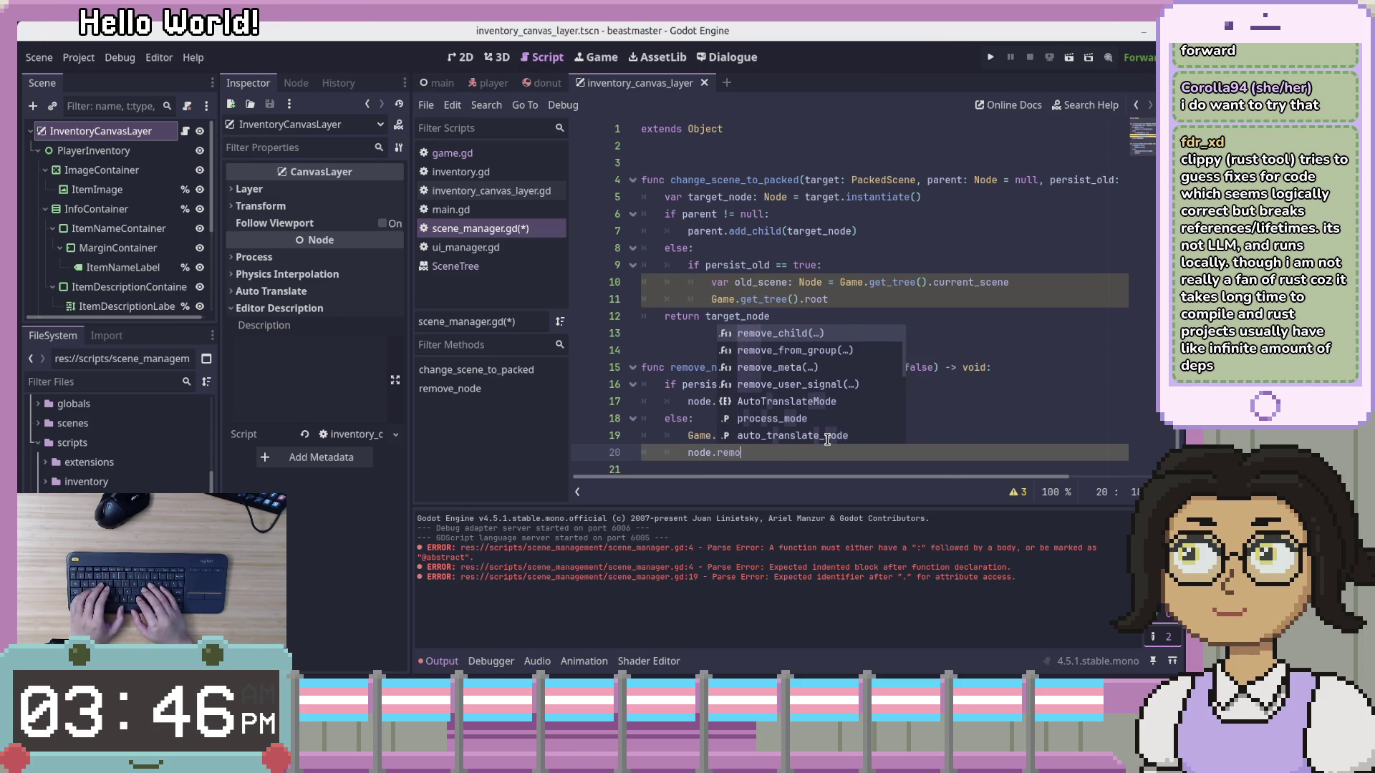
key(BackSpace)
key(BackSpace)
key(BackSpace)
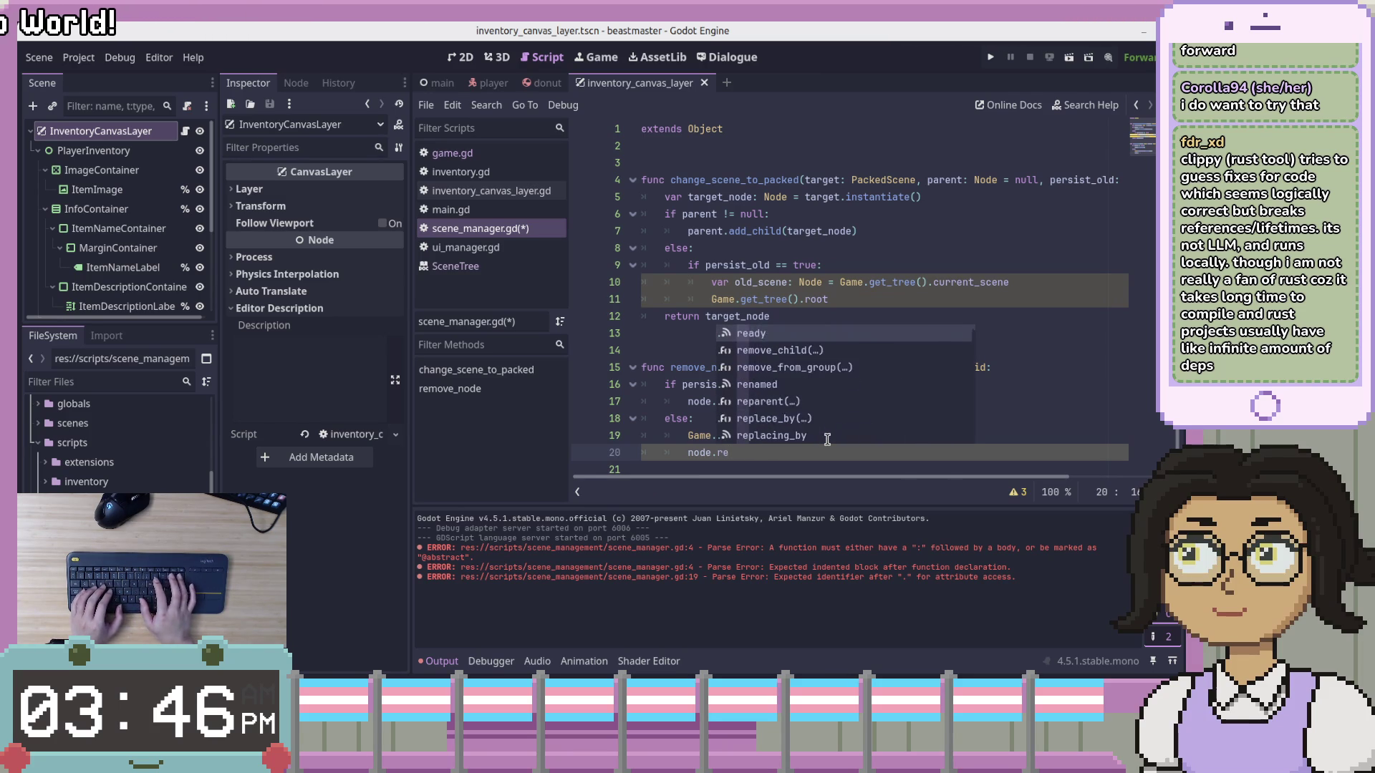
key(BackSpace)
text(par)
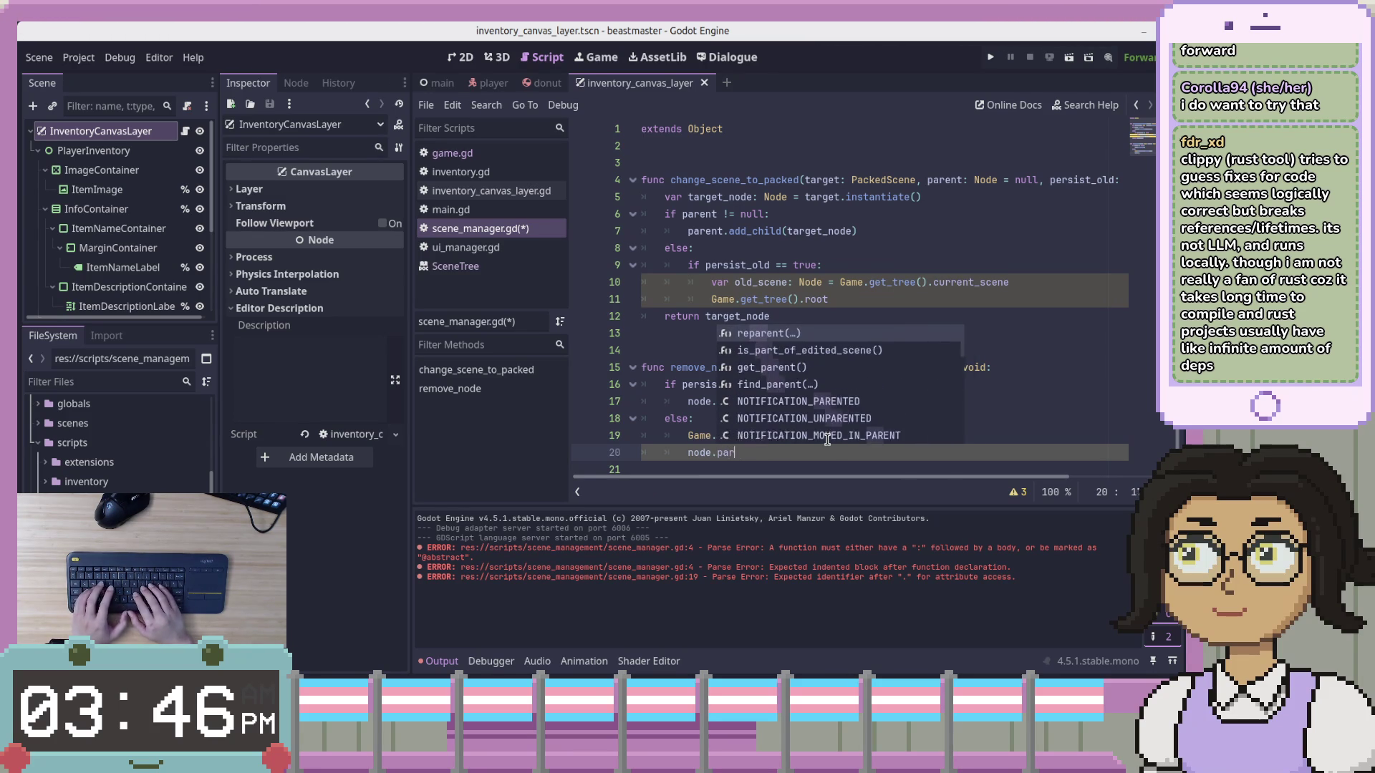
text(ent'add_child(')
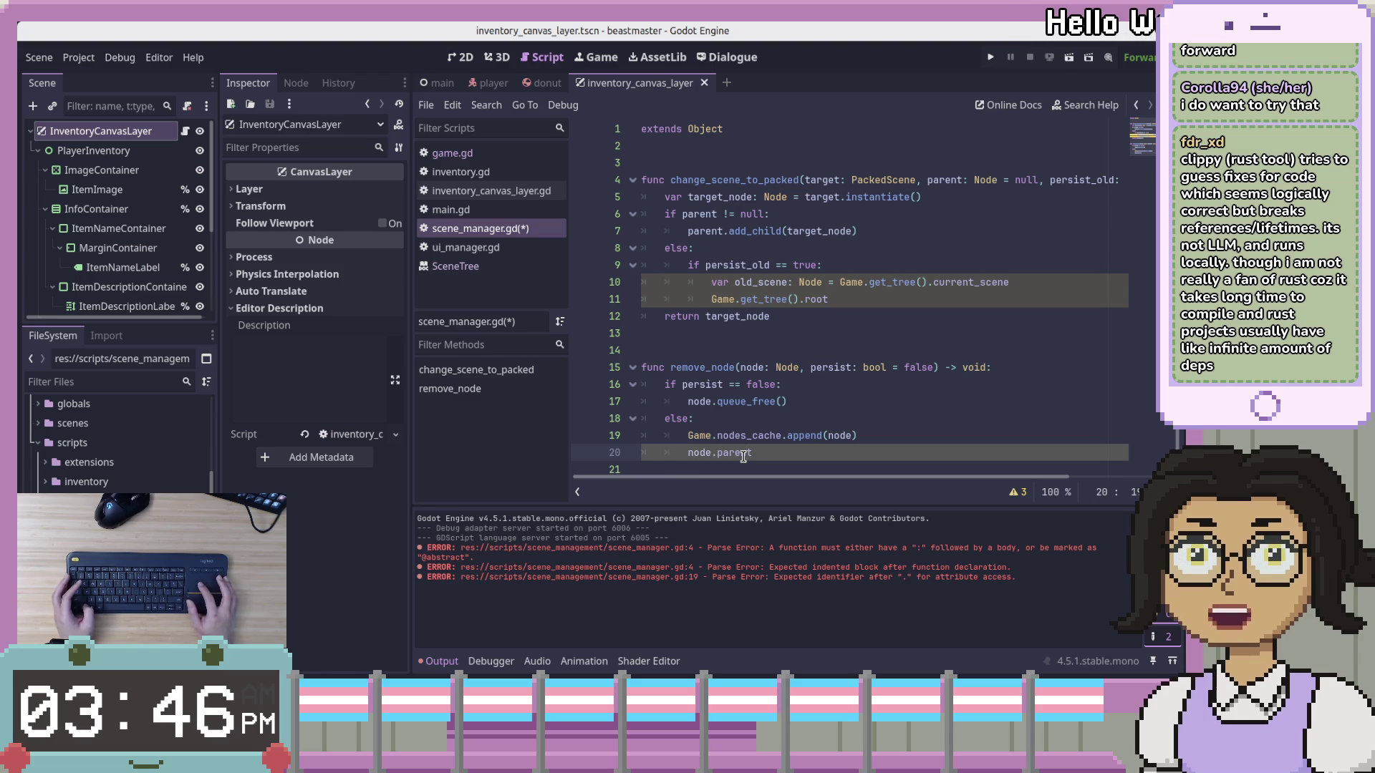
text(t)
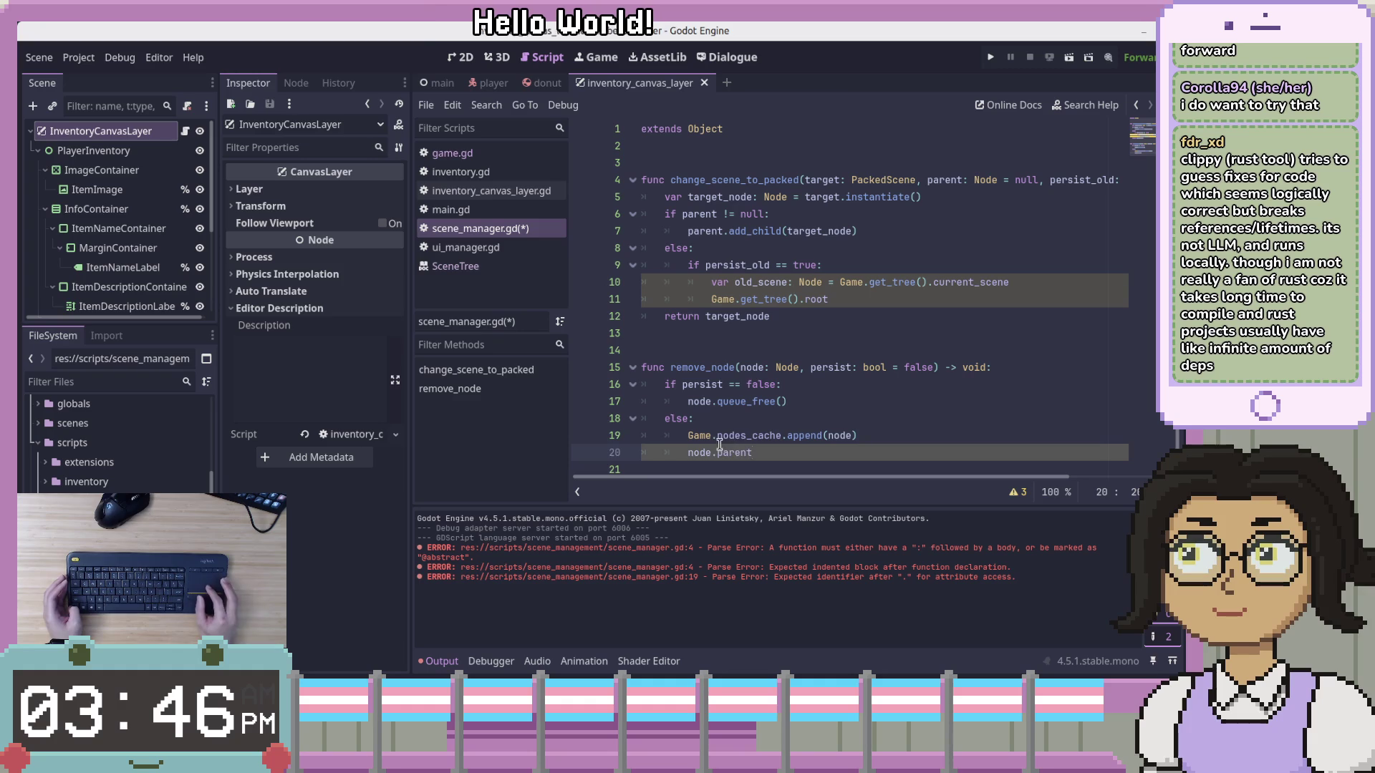
Rewrite line 20 as node.get_parent().remove_child(node) using autocomplete
click(738, 452)
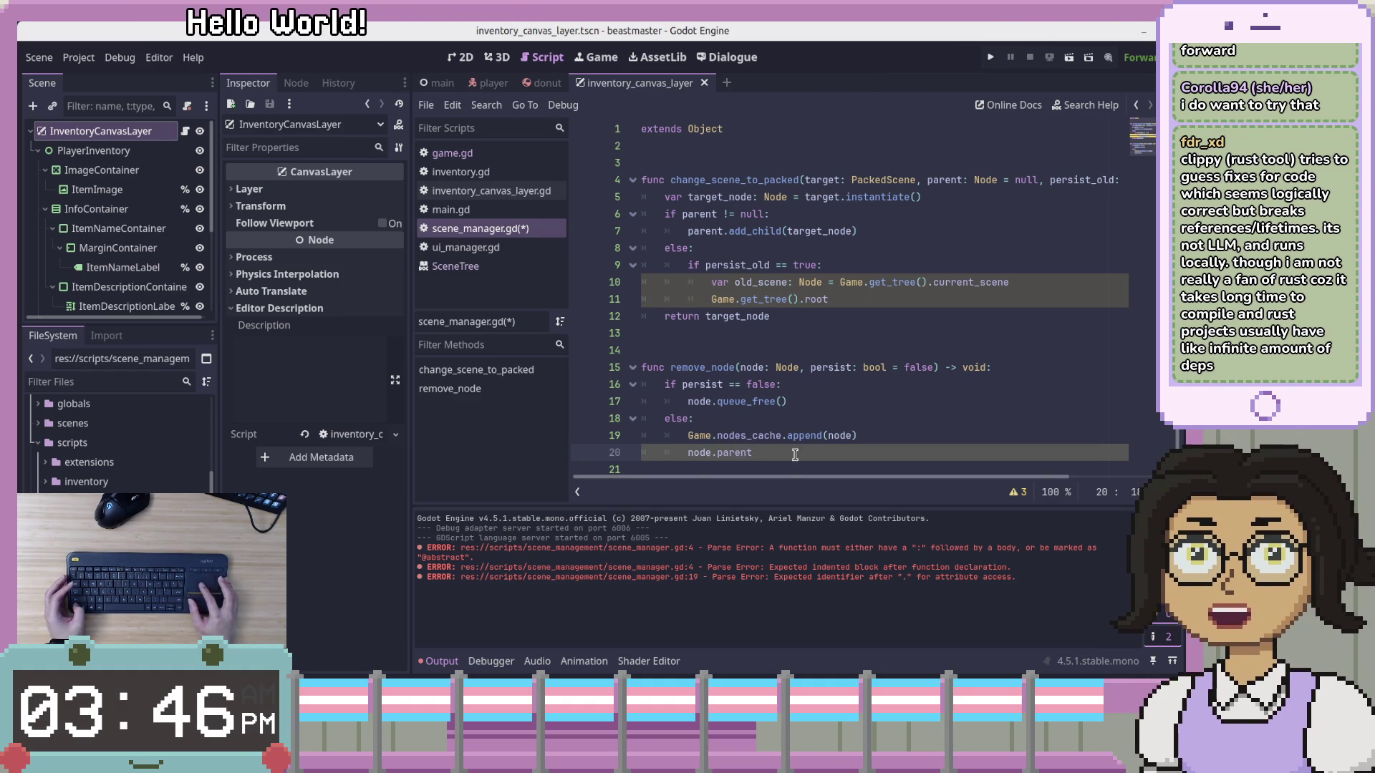
click(837, 459)
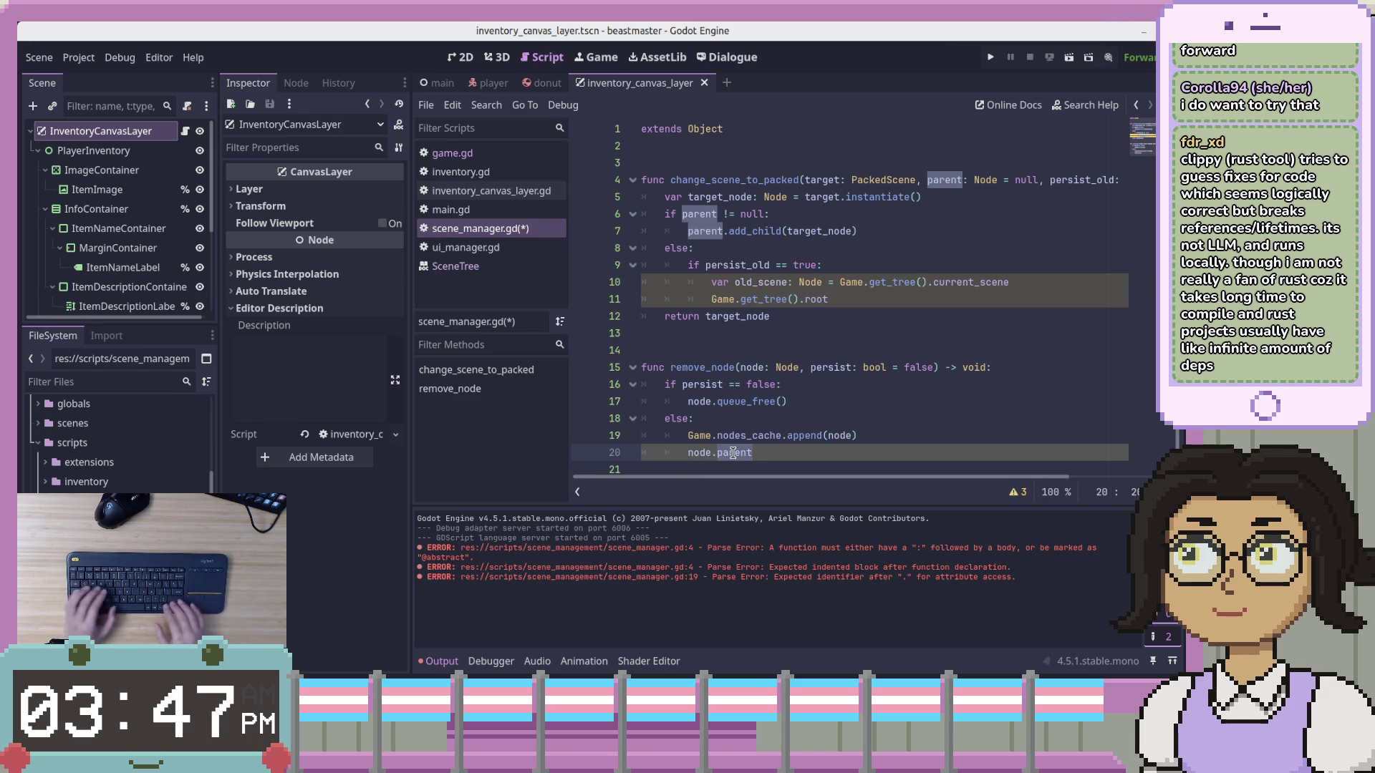
key(Left)
text(get)
key(Down)
key(Down)
key(Down)
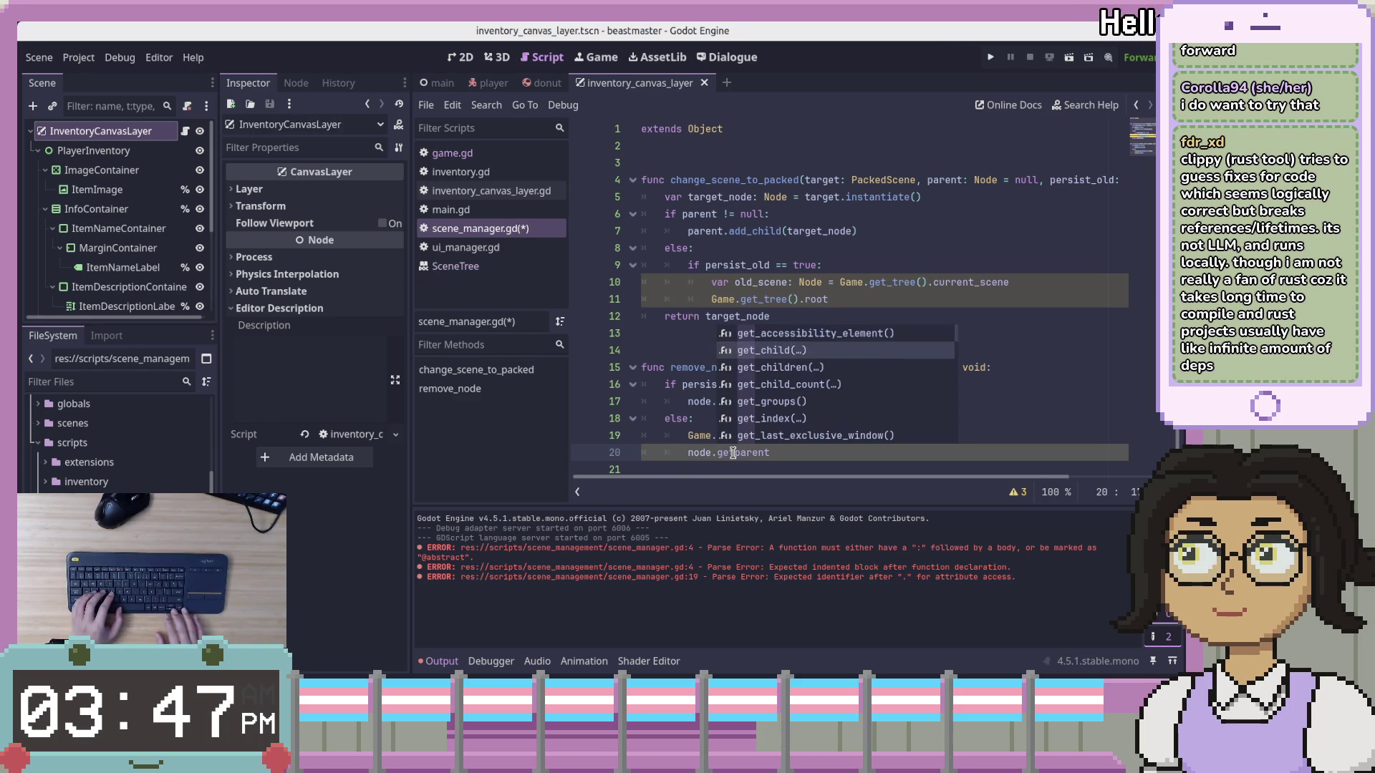
key(Up)
key(Up)
key(Up)
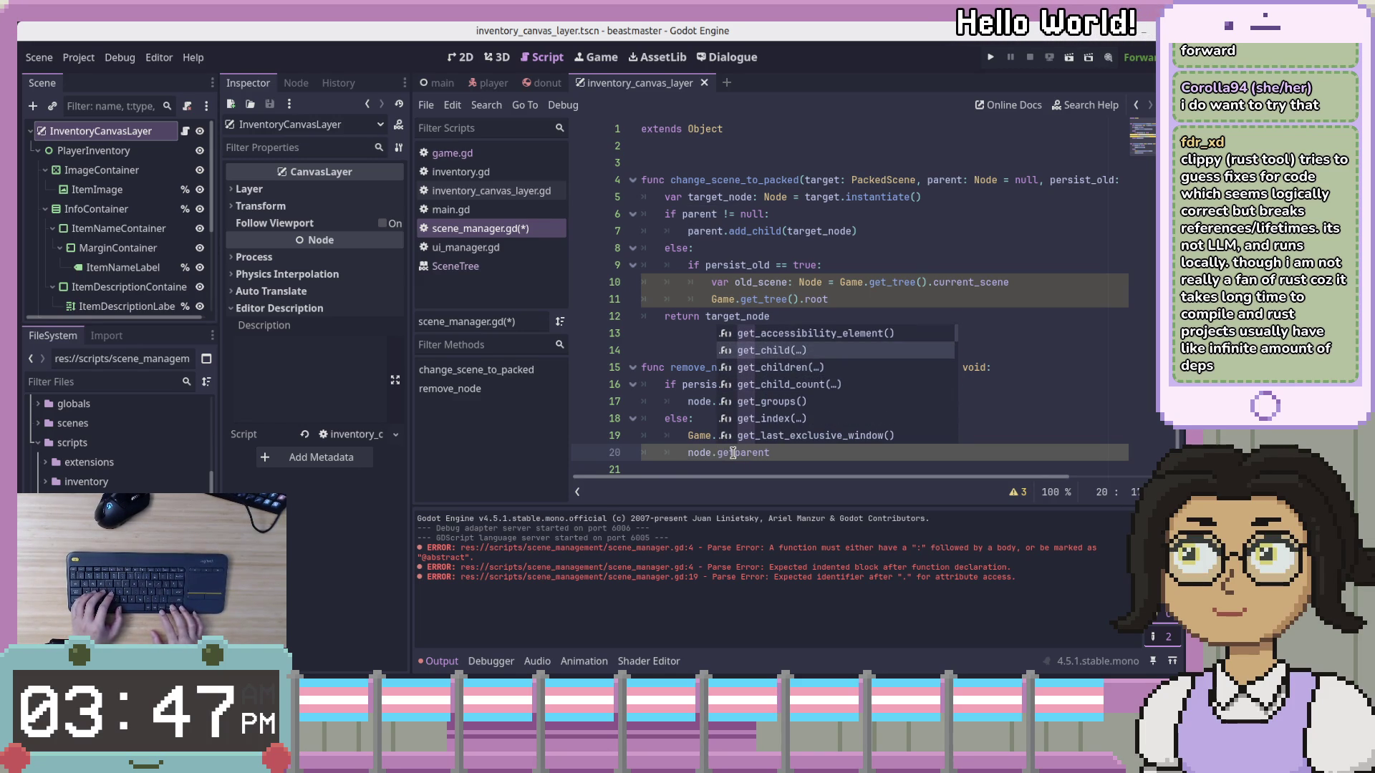
key(Up)
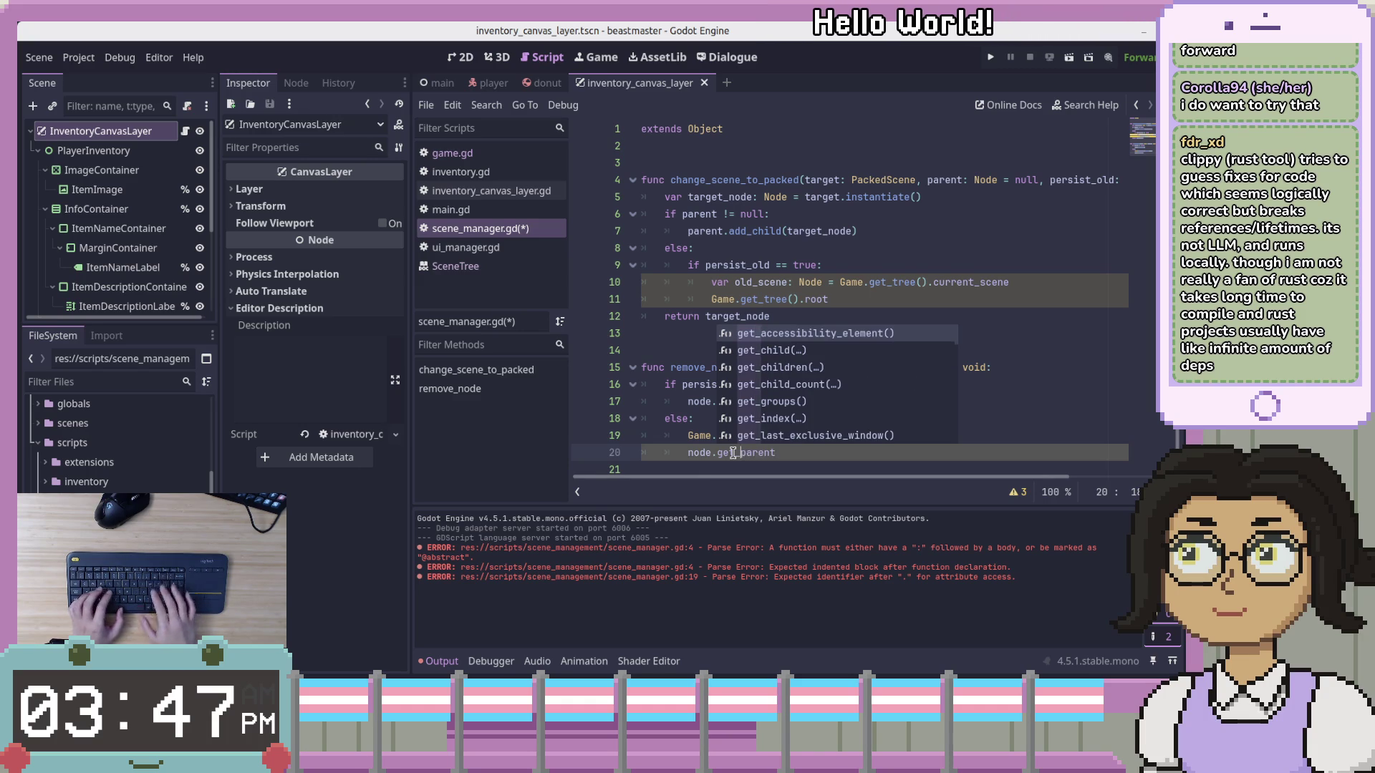
key(Escape)
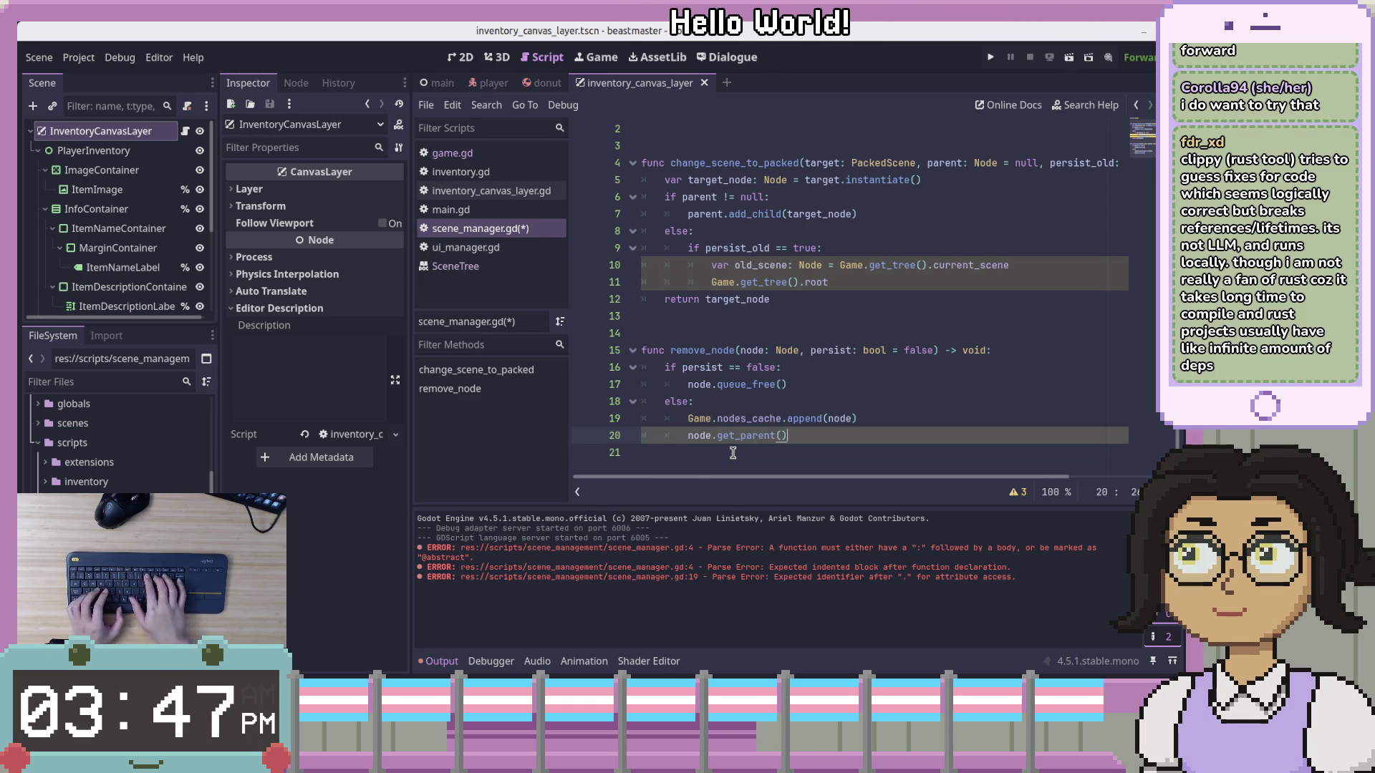
text(().)
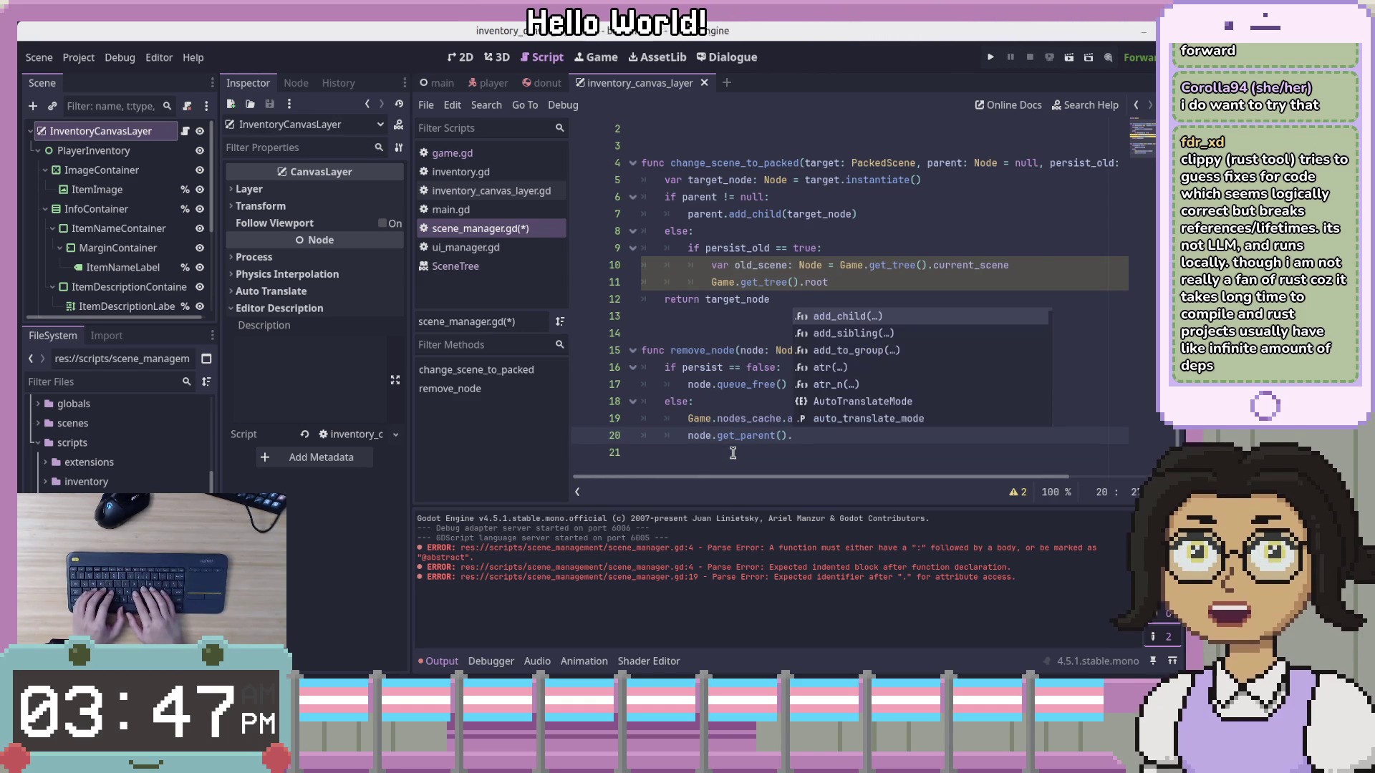
text(remove)
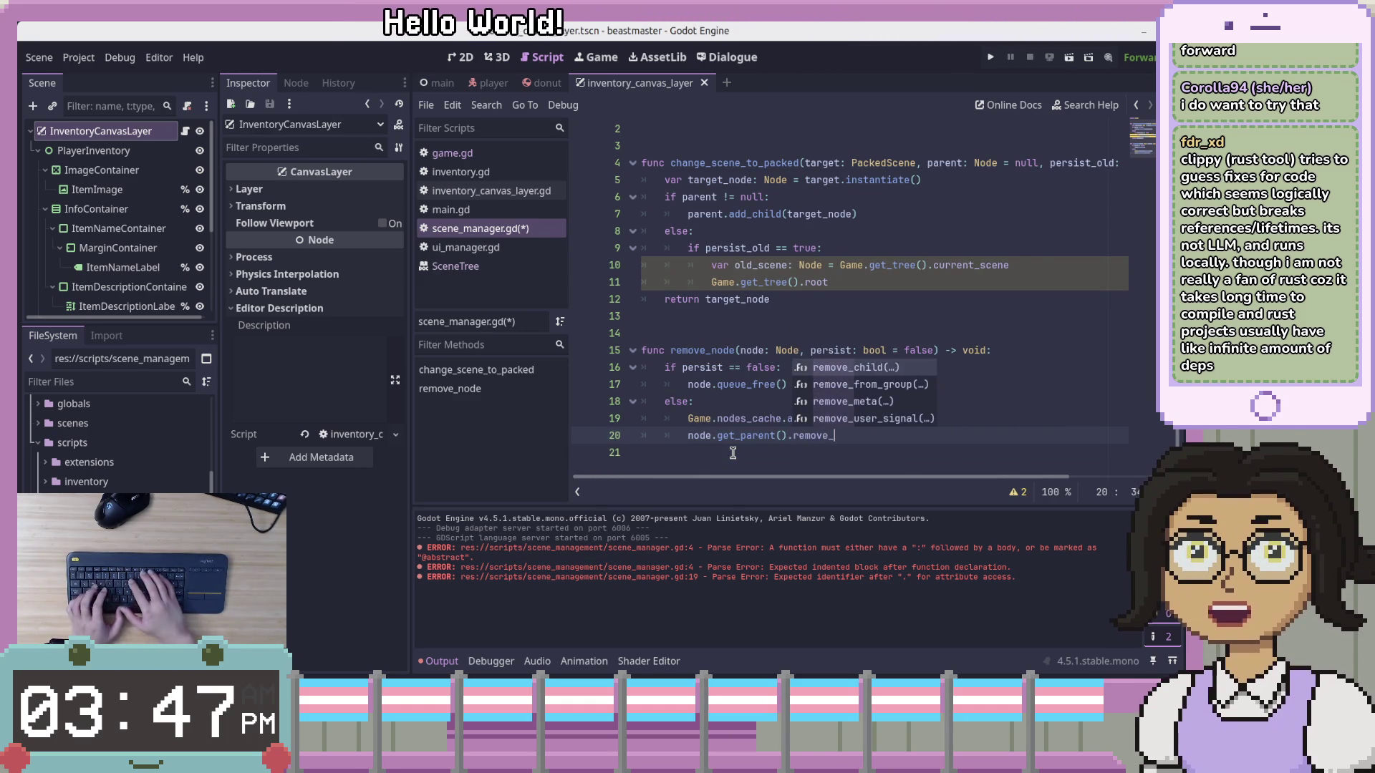
text(_child)
key(Return)
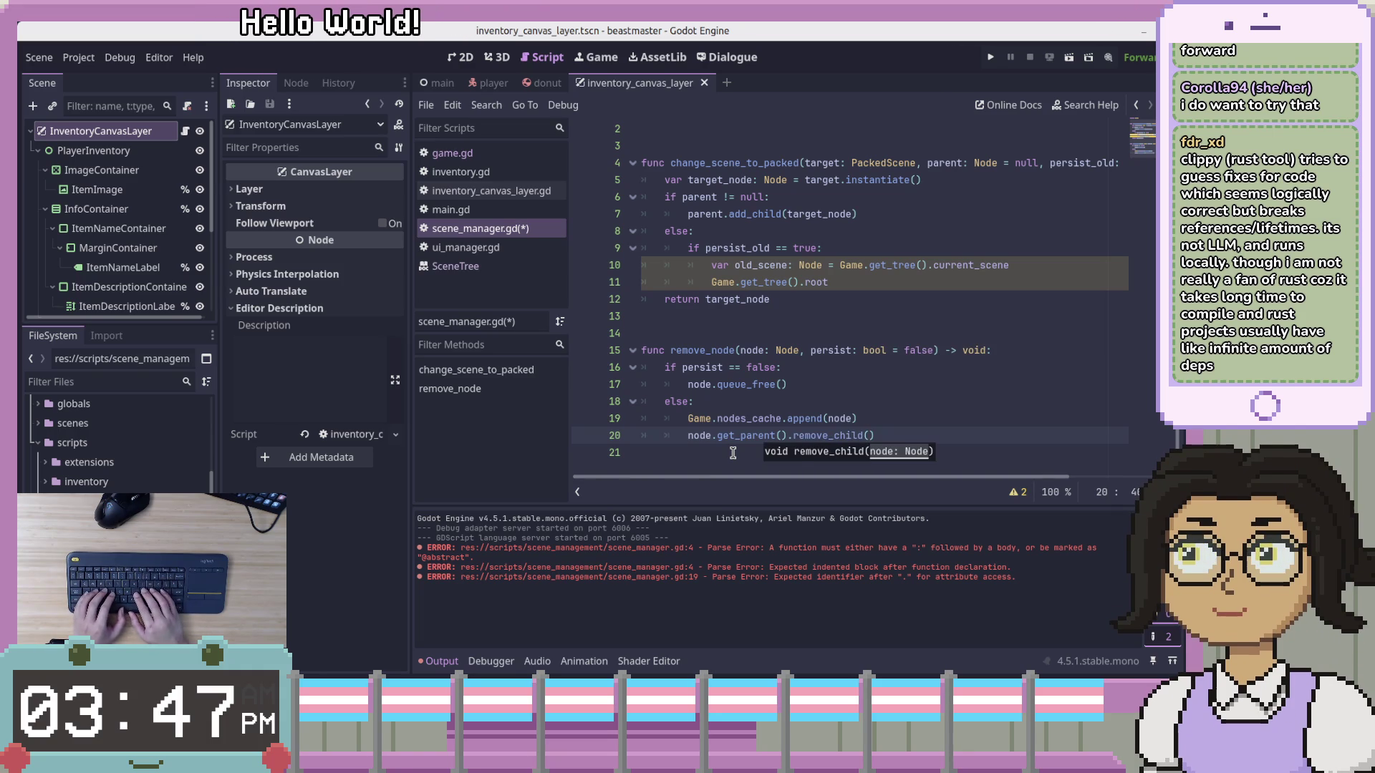
text(node))
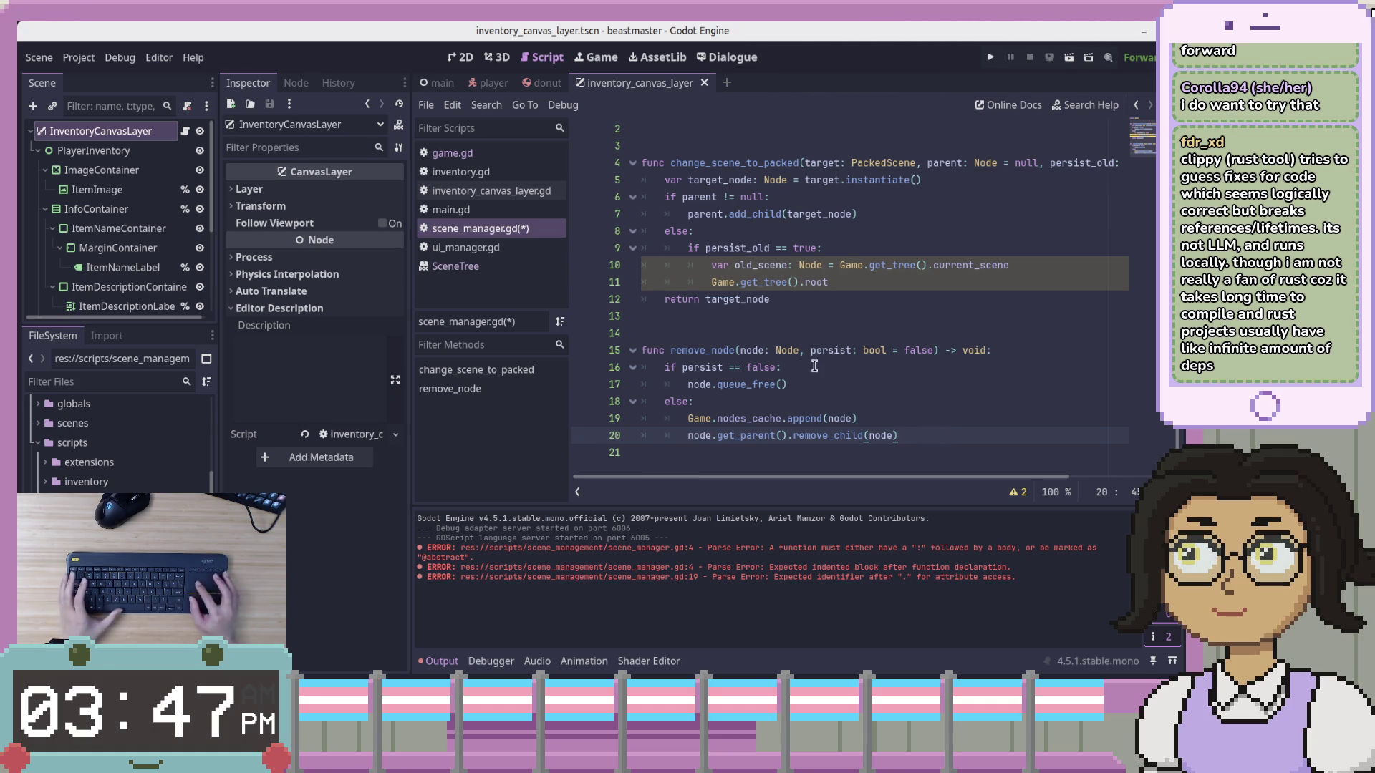
Select and delete the old_scene and root lines 10–11
click(796, 318)
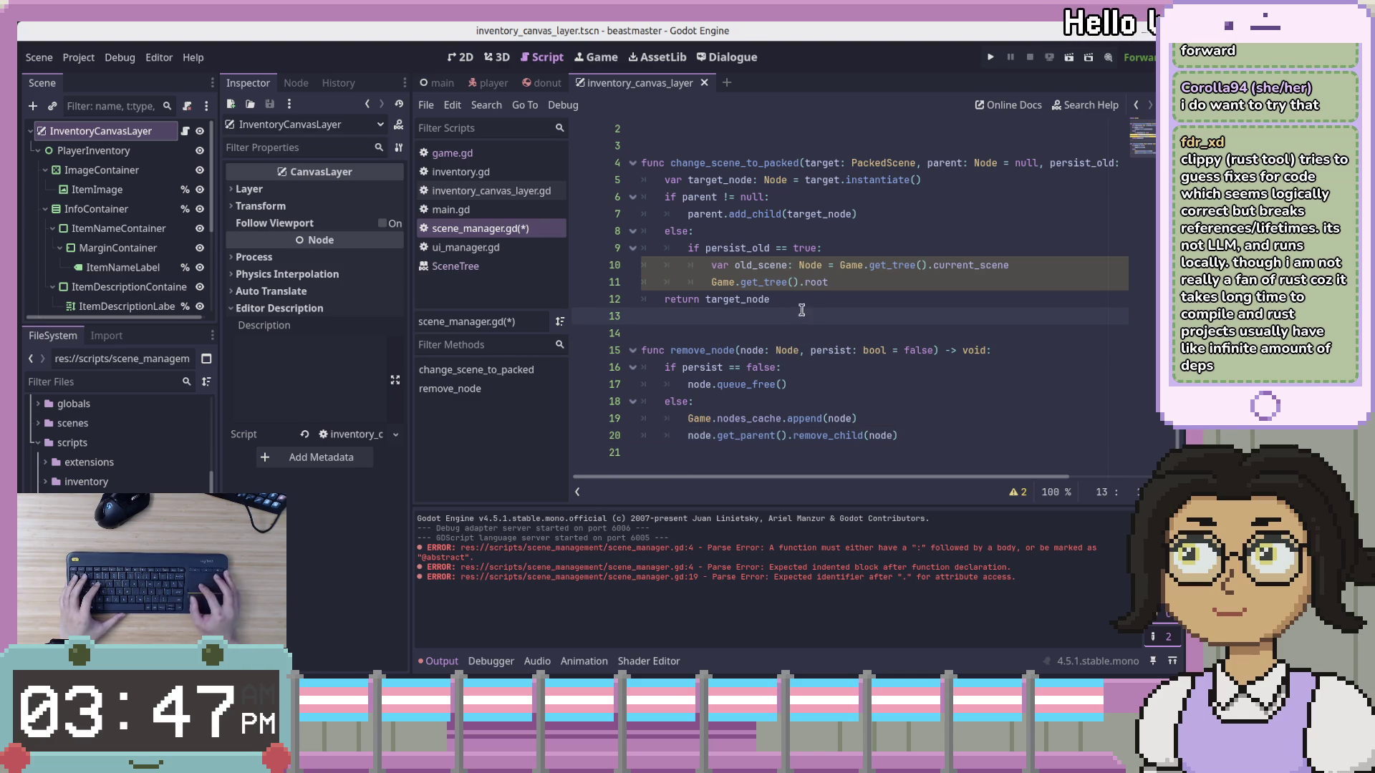
click(811, 299)
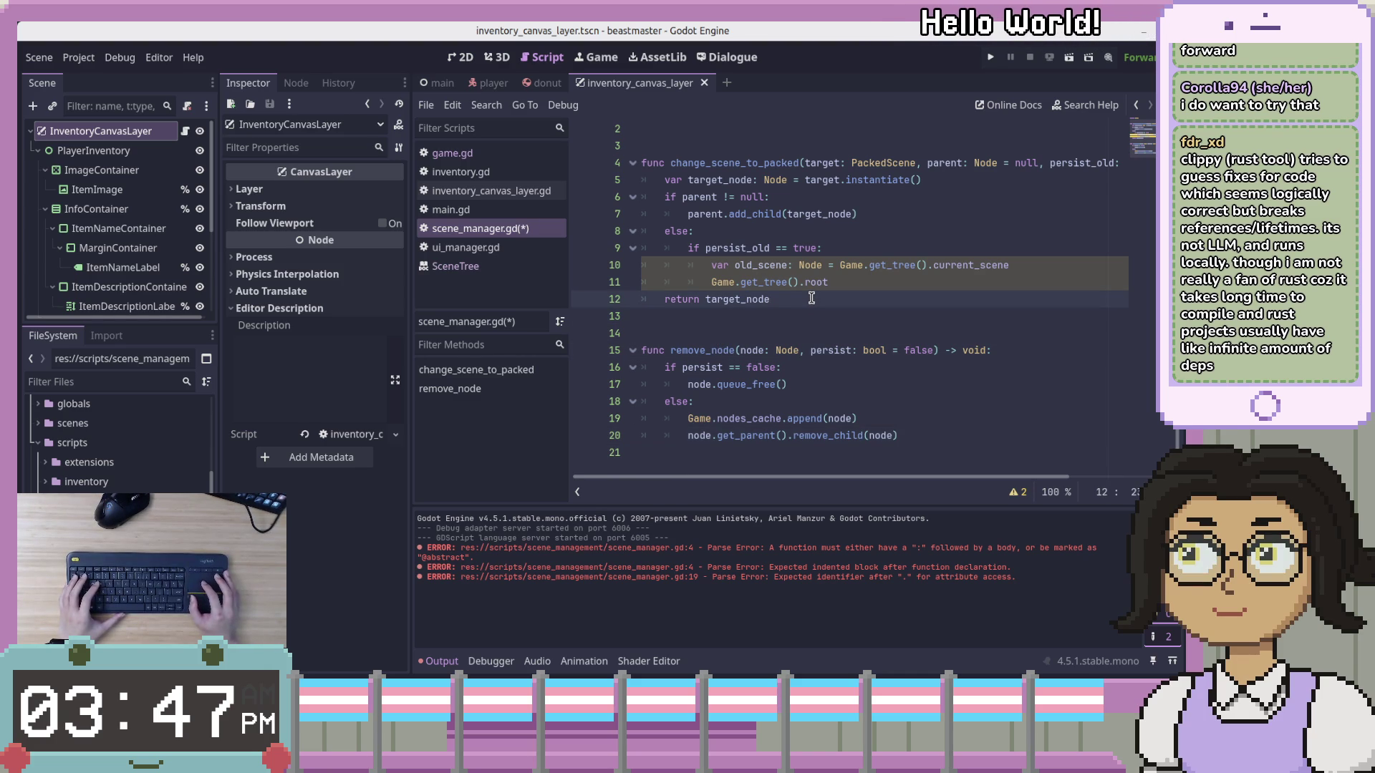
drag(710, 264, 842, 283)
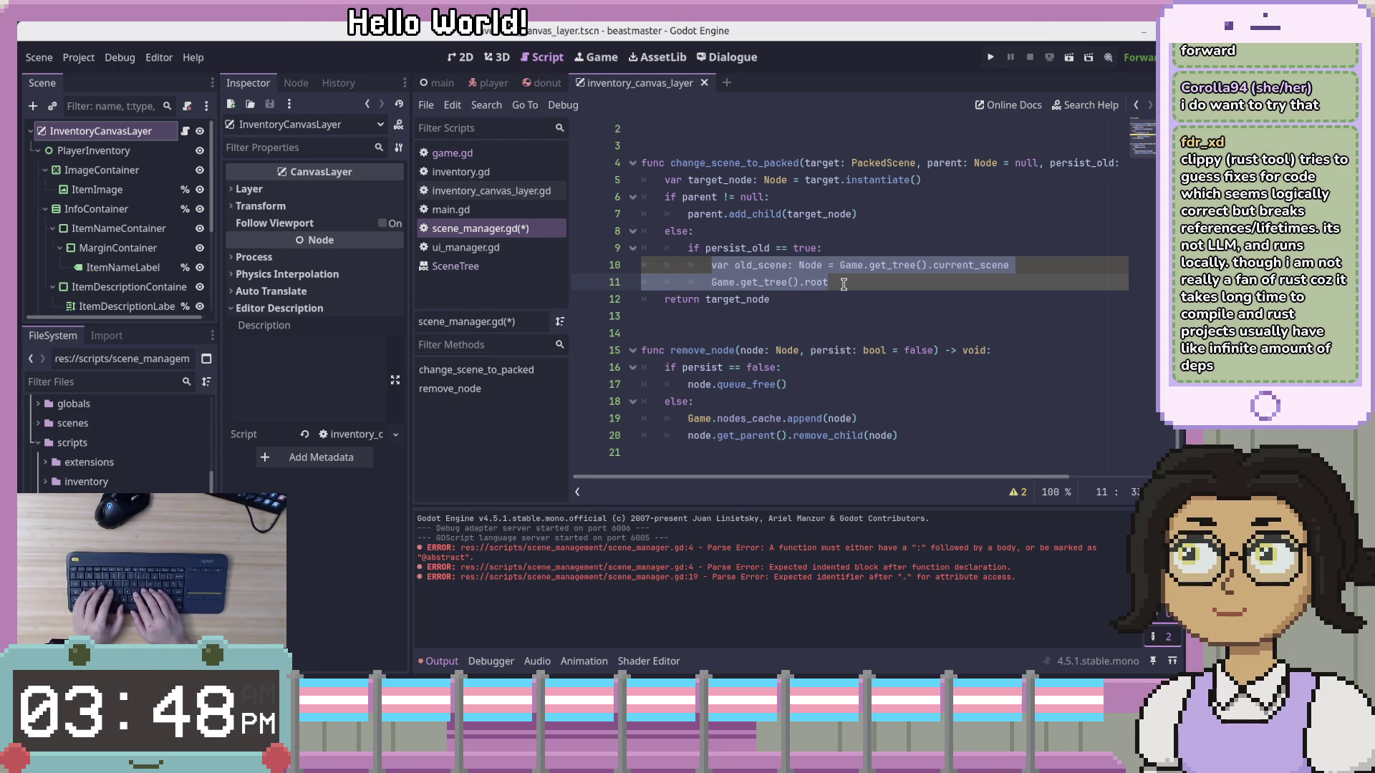
key(BackSpace)
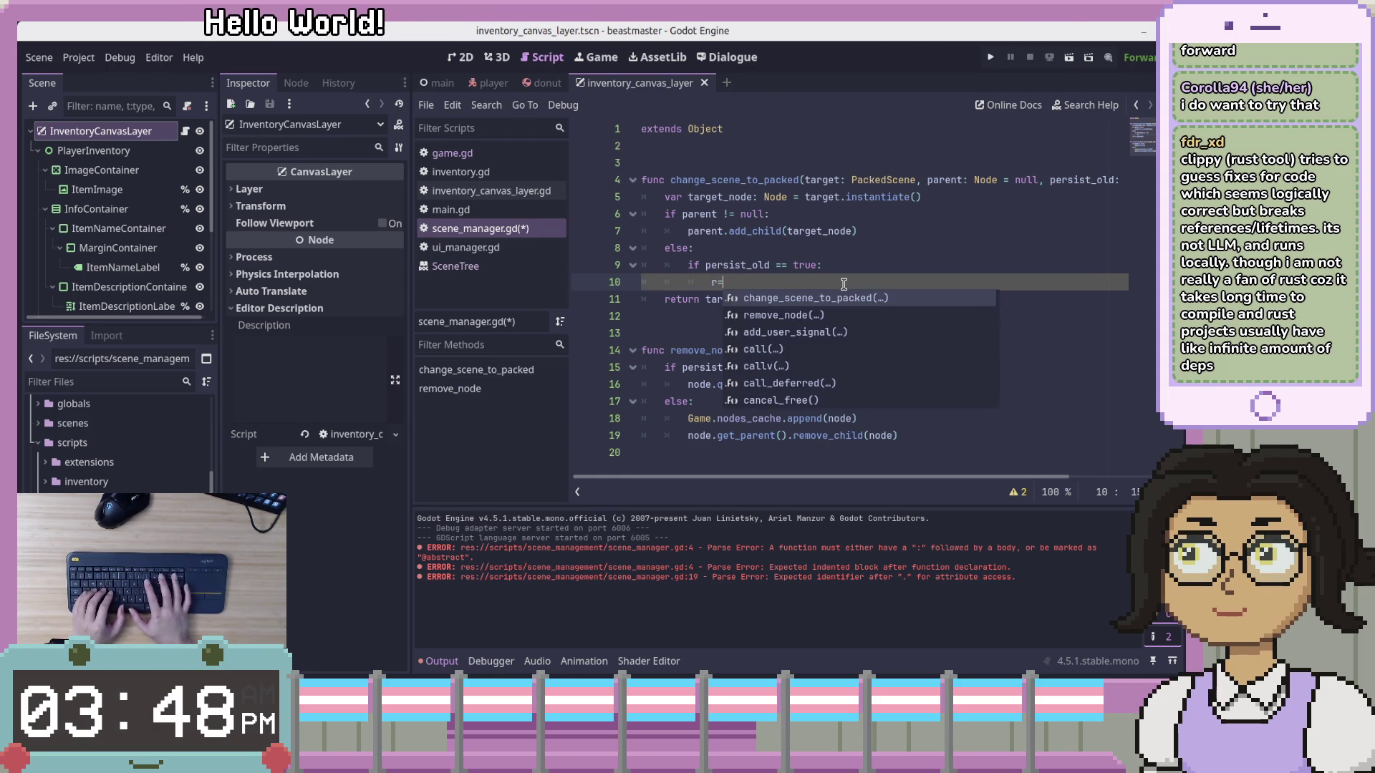
key(Escape)
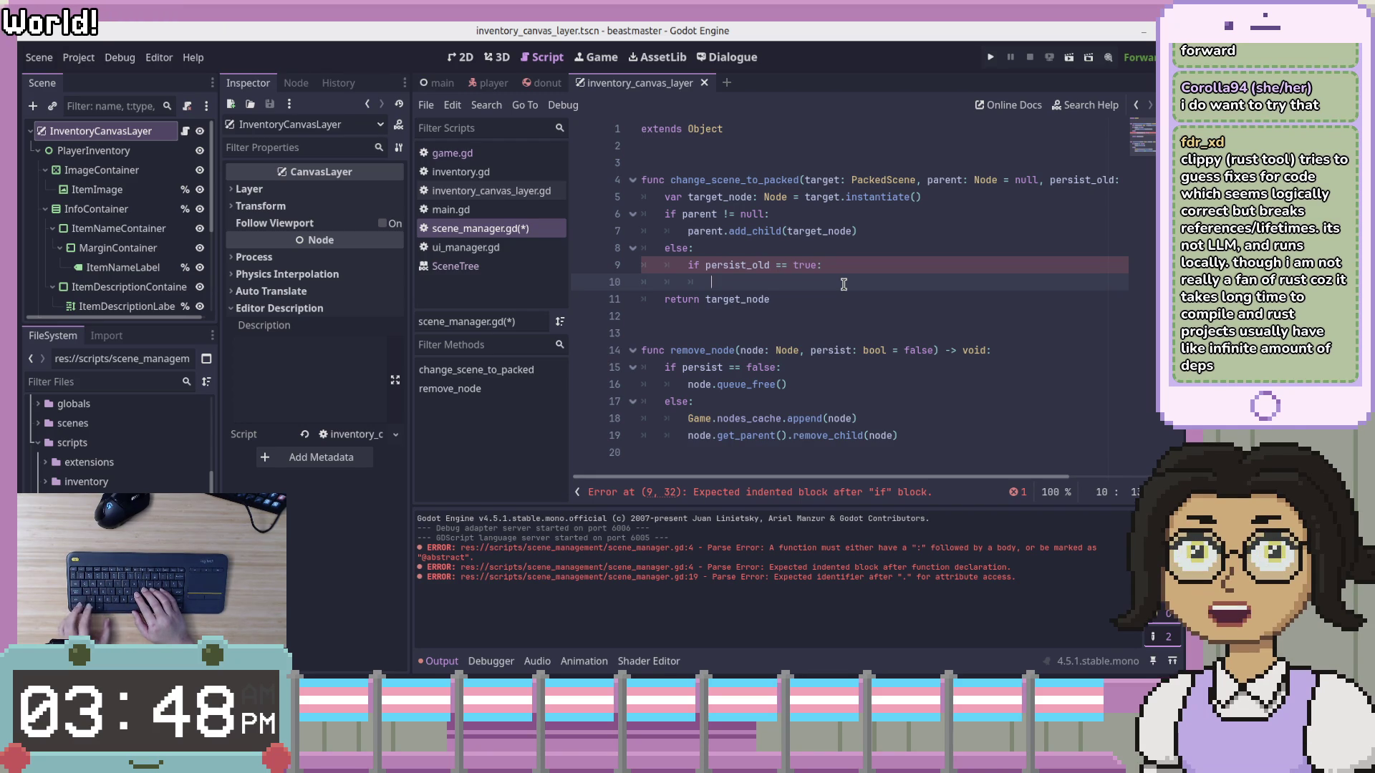
text(r)
key(ctrl+z)
key(ctrl+z)
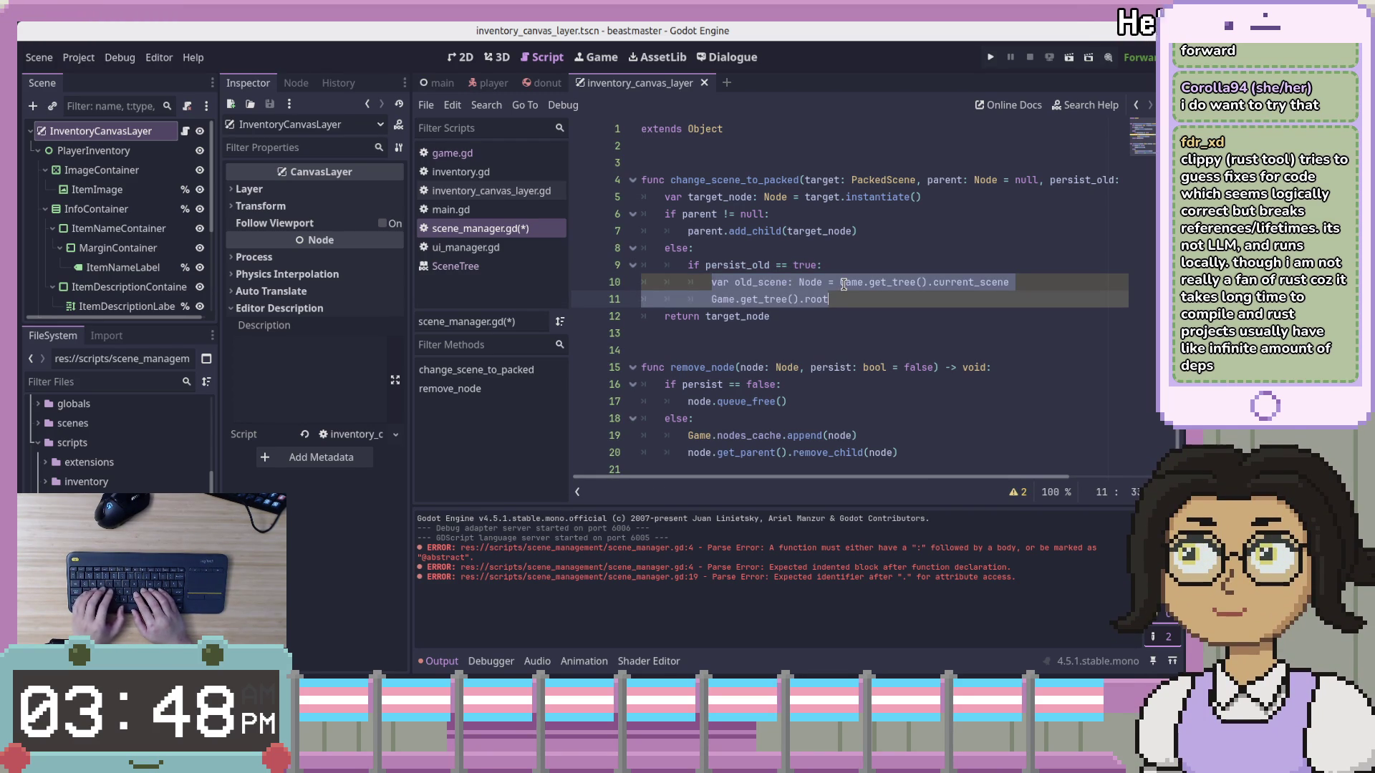
Start a remove_node( call, trying Game.get_tree() as the argument before erasing it
text(remove_no)
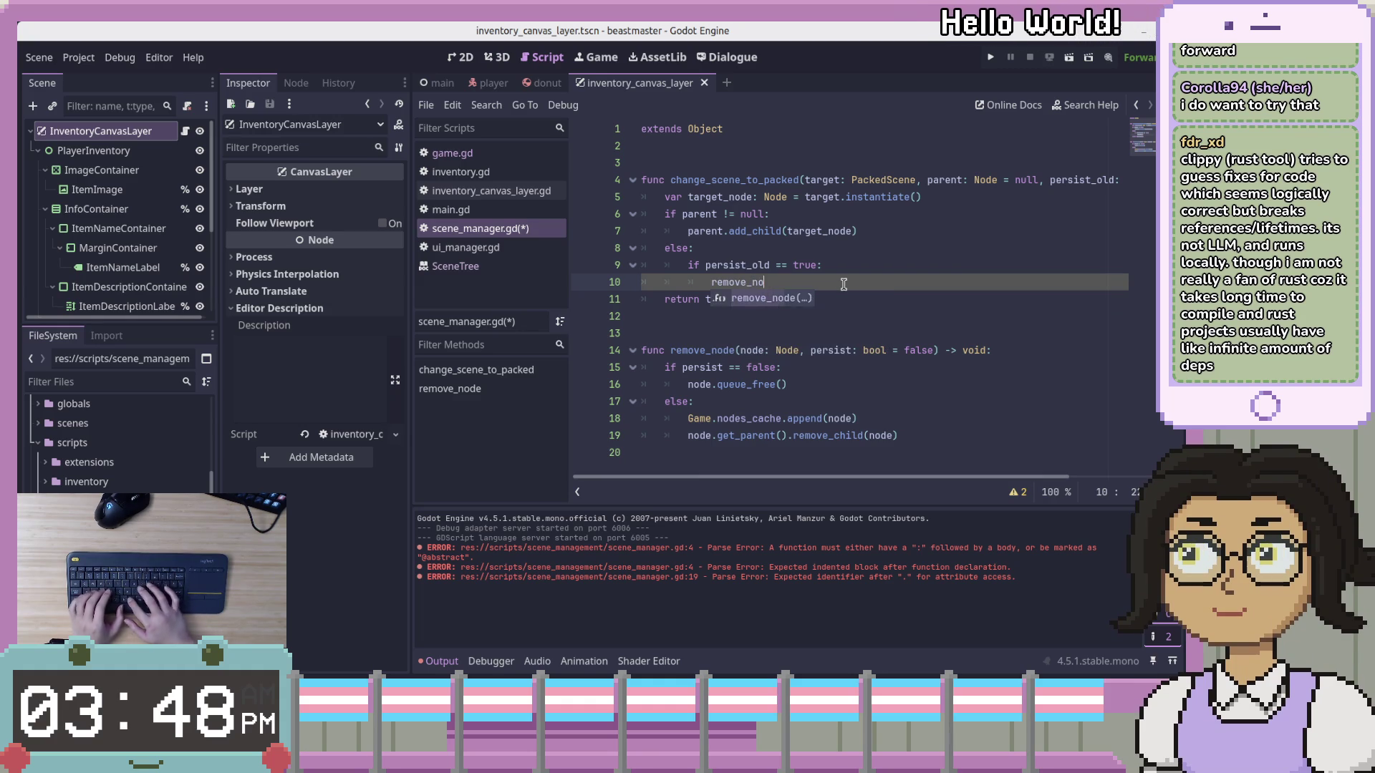
key(Return)
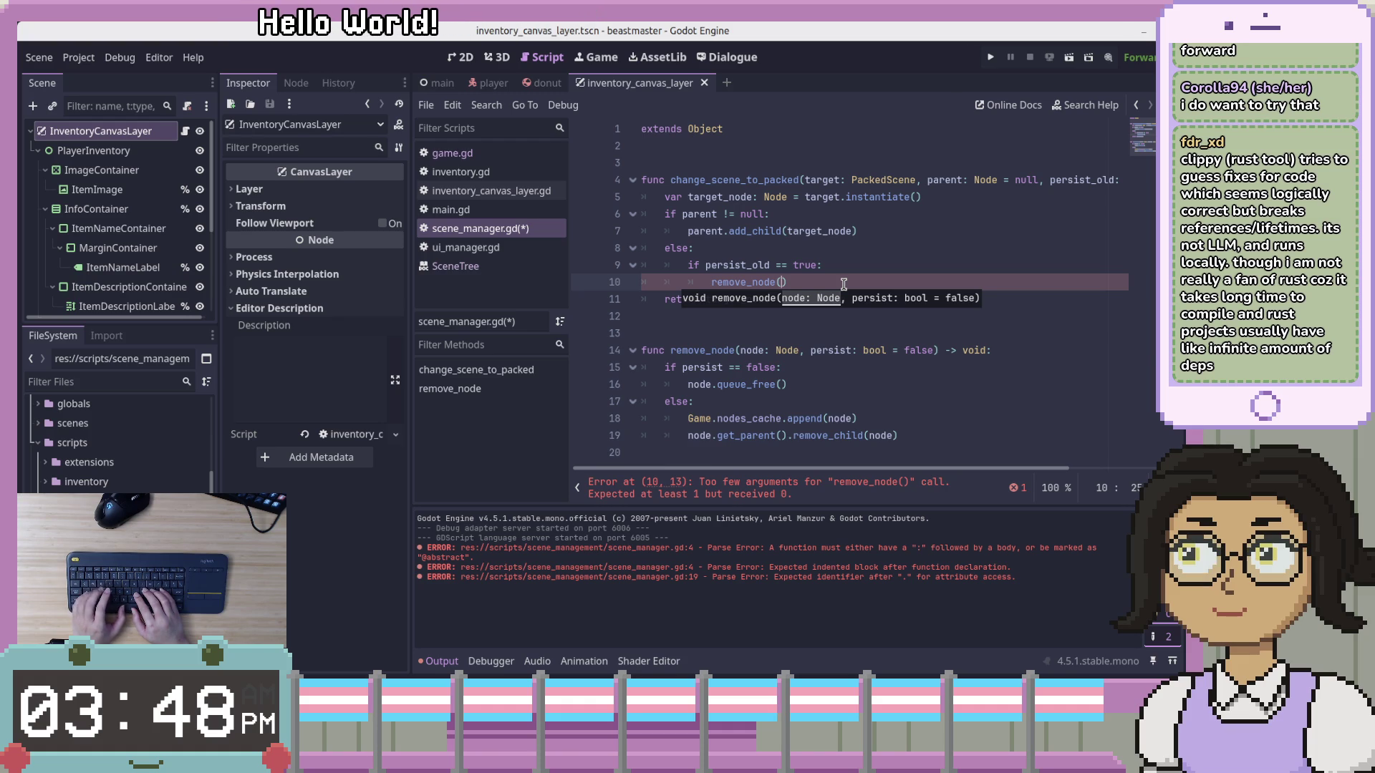
text(g)
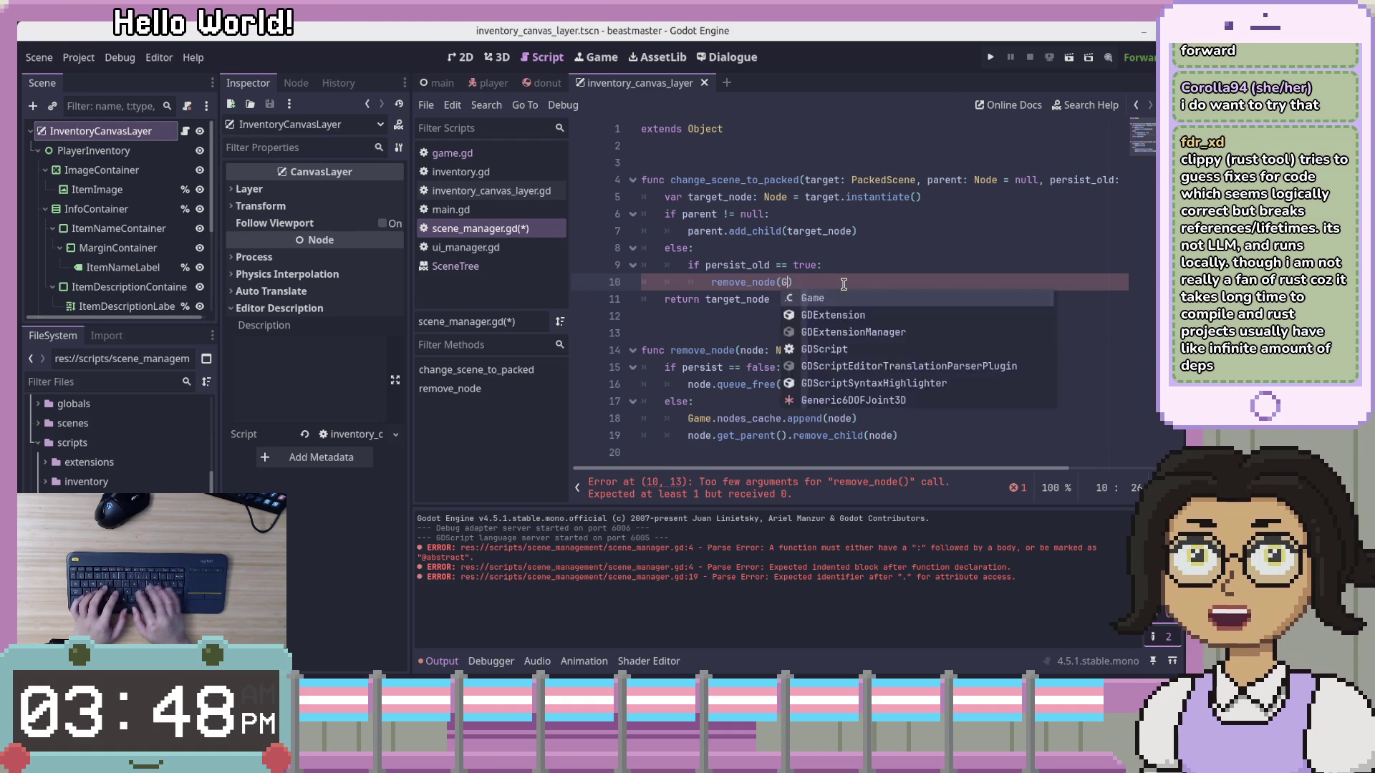
text(ame.get)
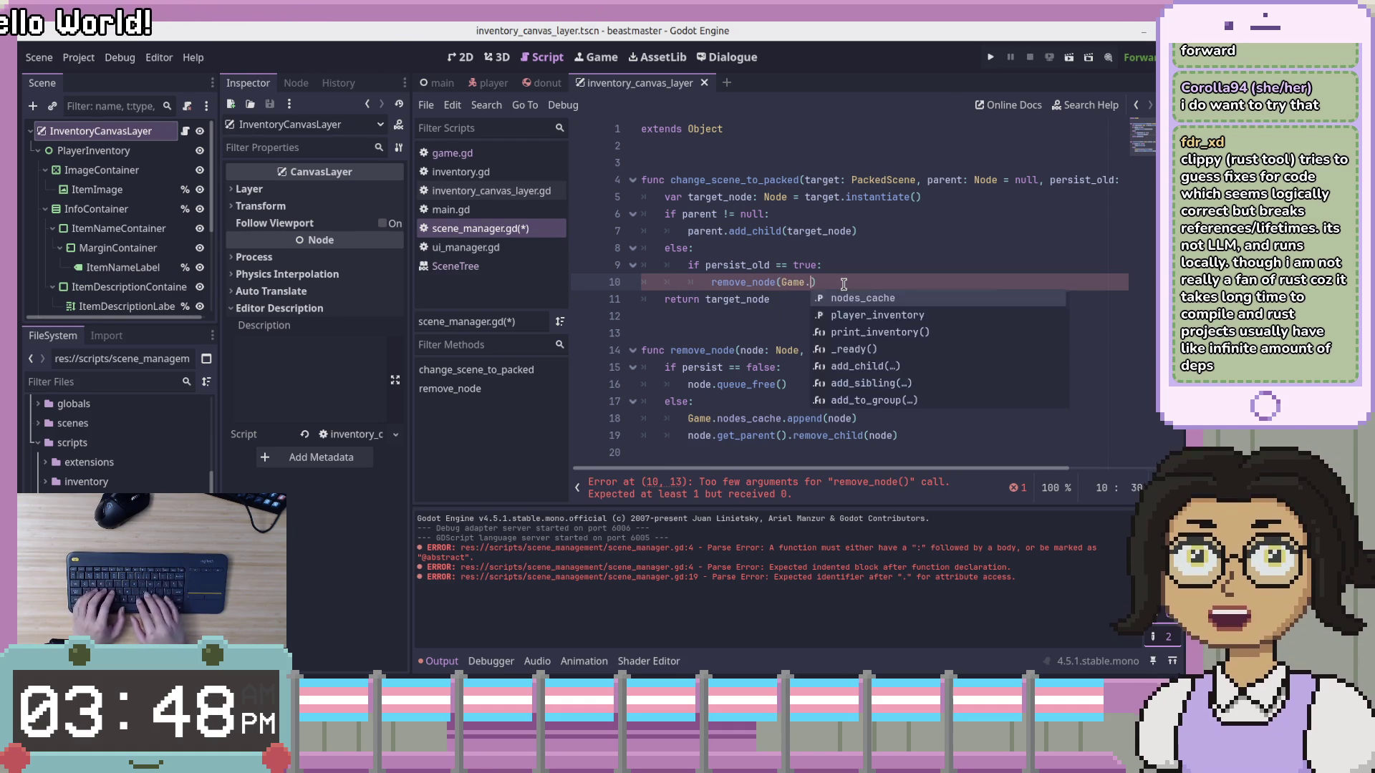
text(_tree()
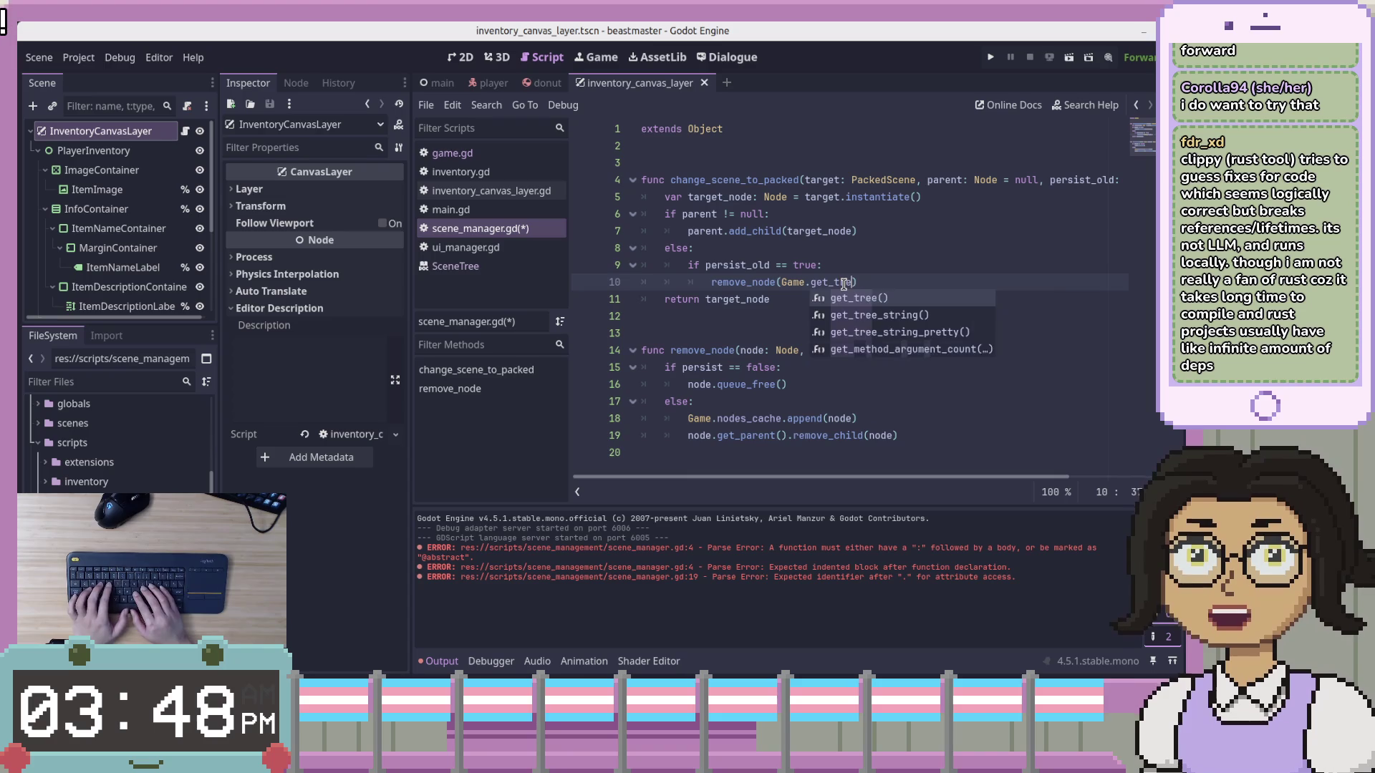
key(Return)
key(BackSpace)
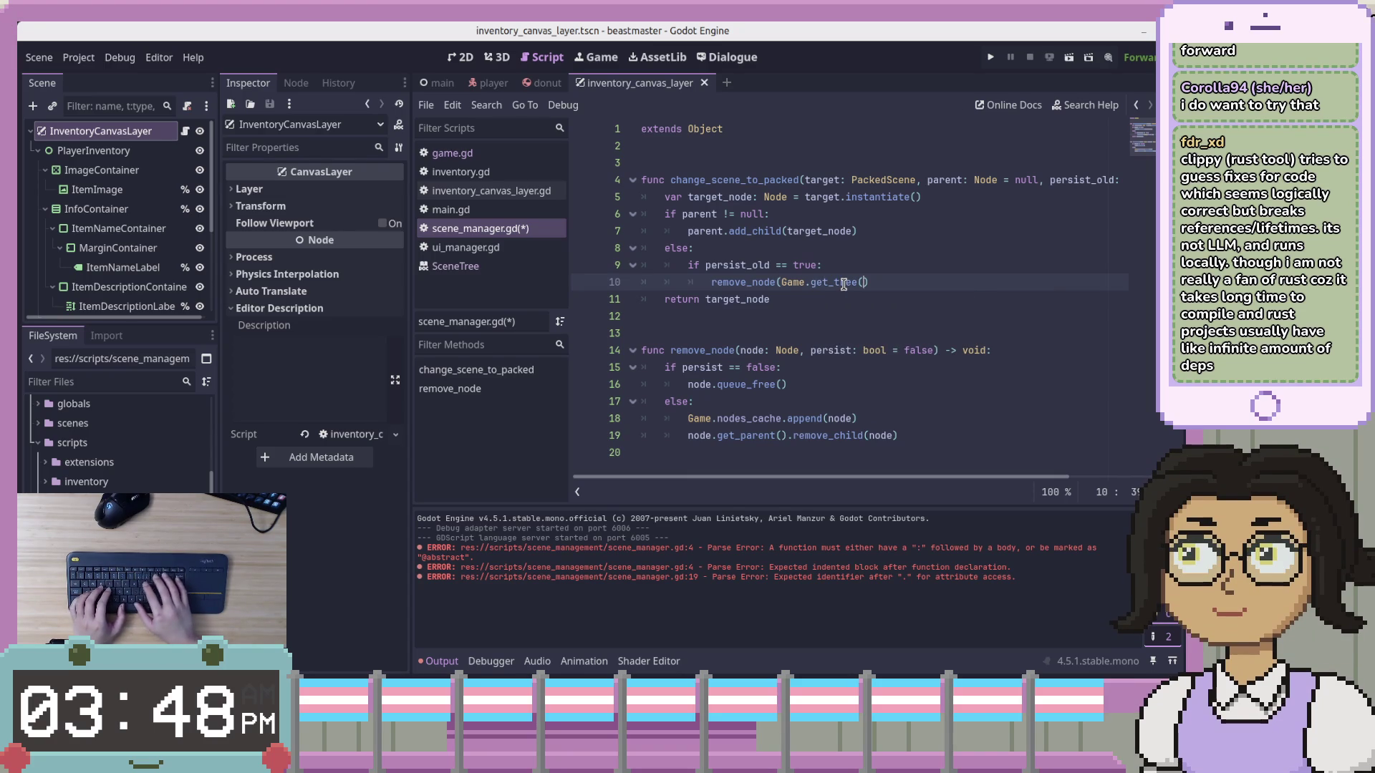
key(BackSpace)
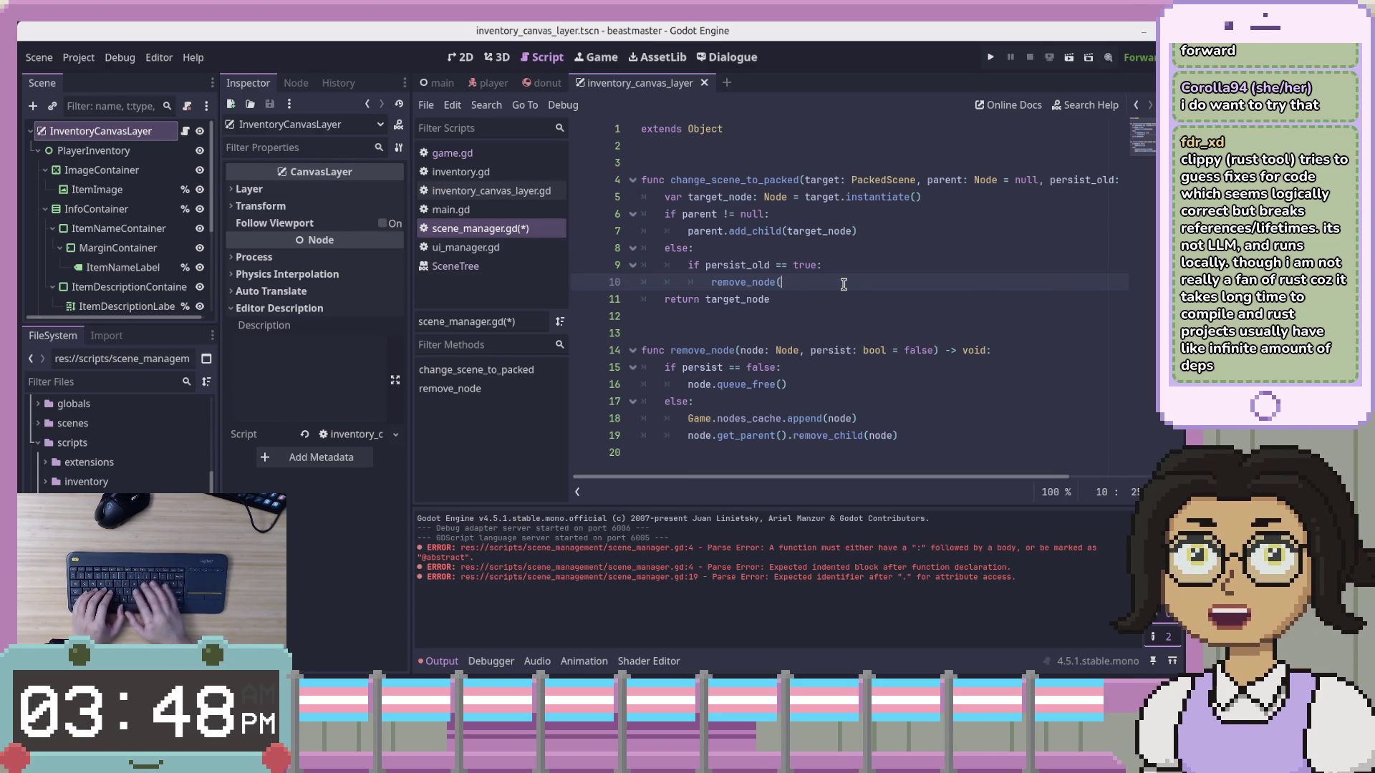
text(get_)
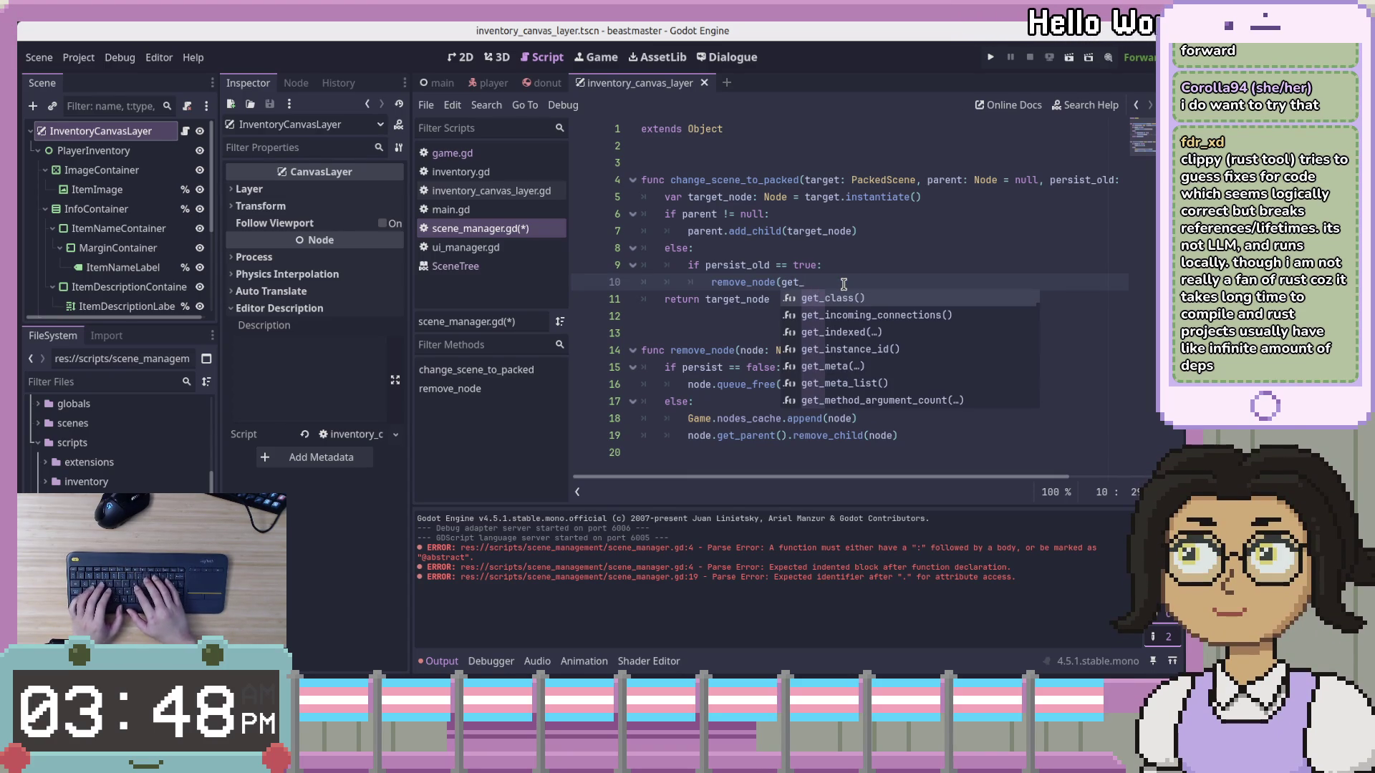
text(wind)
key(BackSpace)
key(BackSpace)
key(BackSpace)
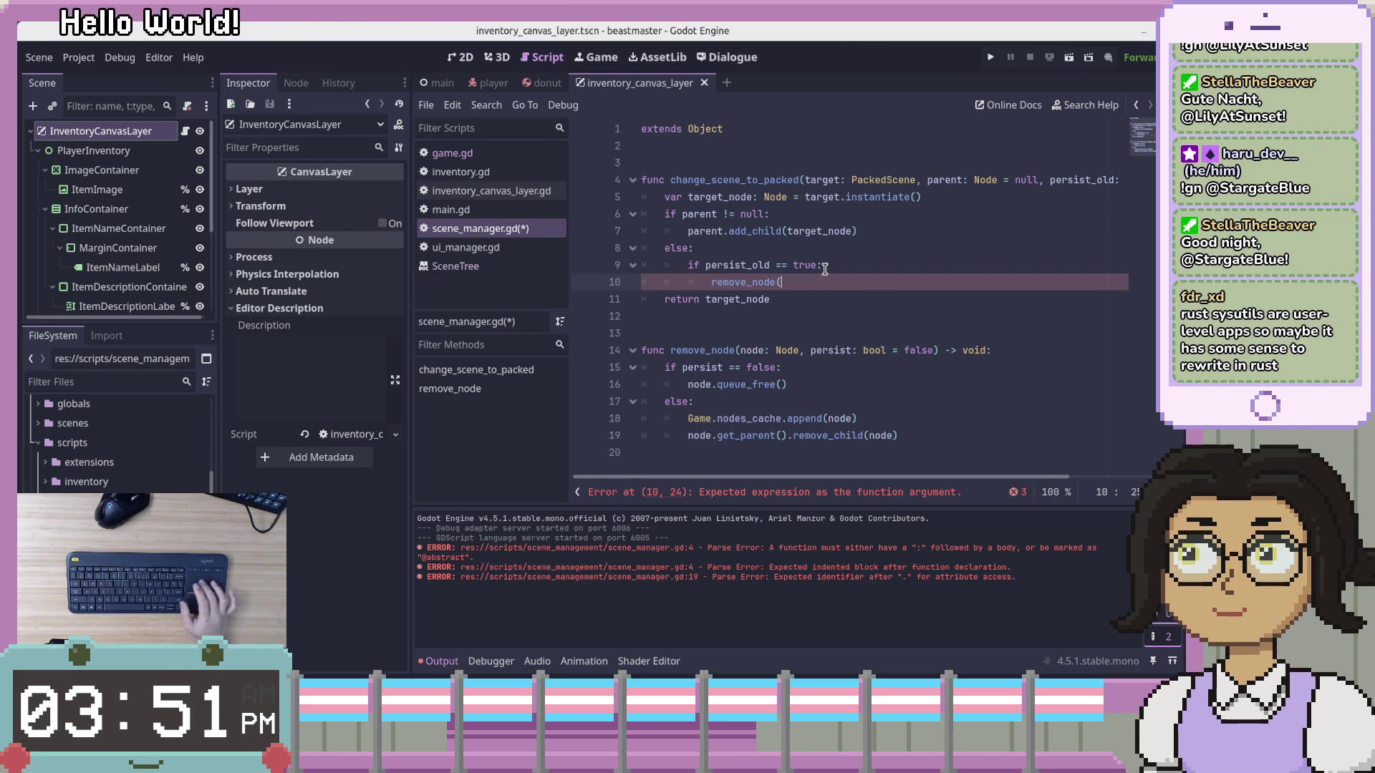
Insert _current into the line 4 function name to make change_current_scene_to_packed
click(707, 176)
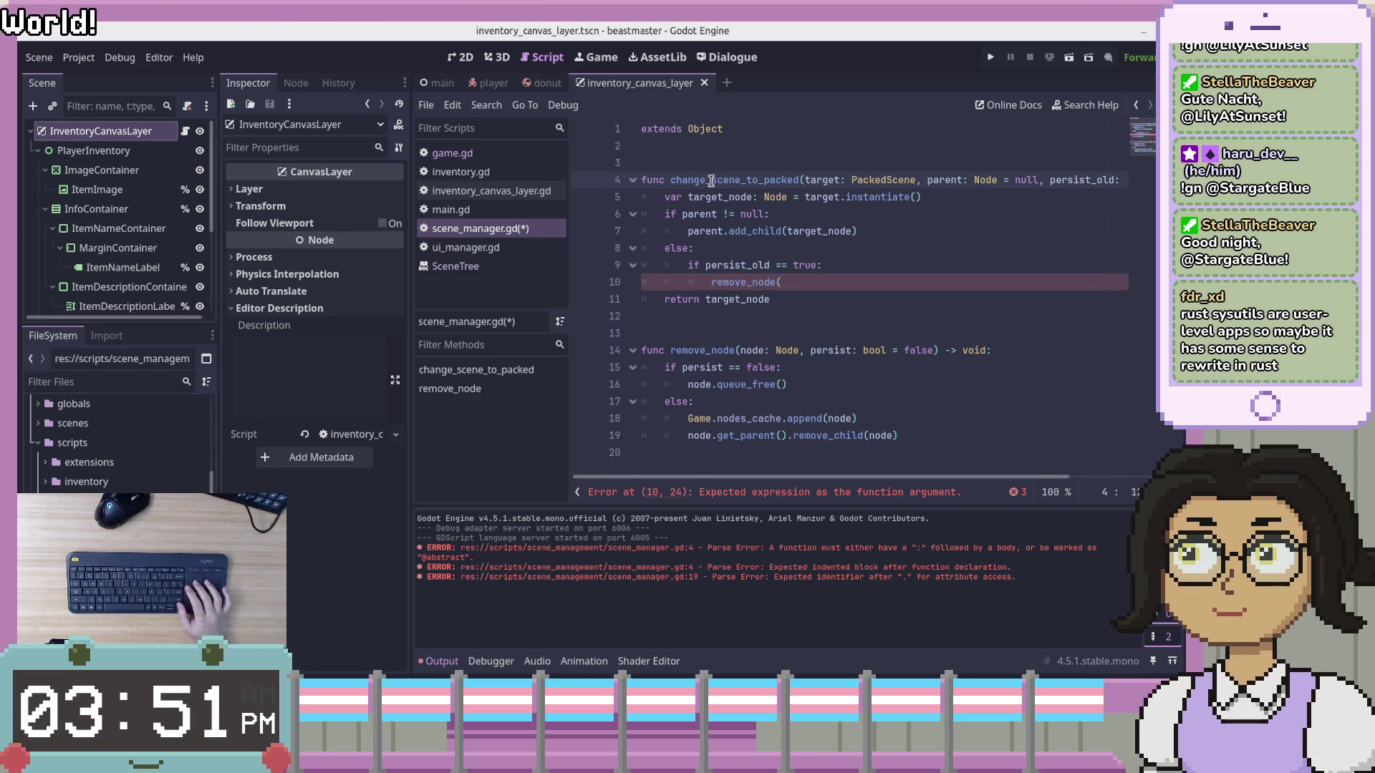
text(_current)
key(Down)
key(Down)
key(Down)
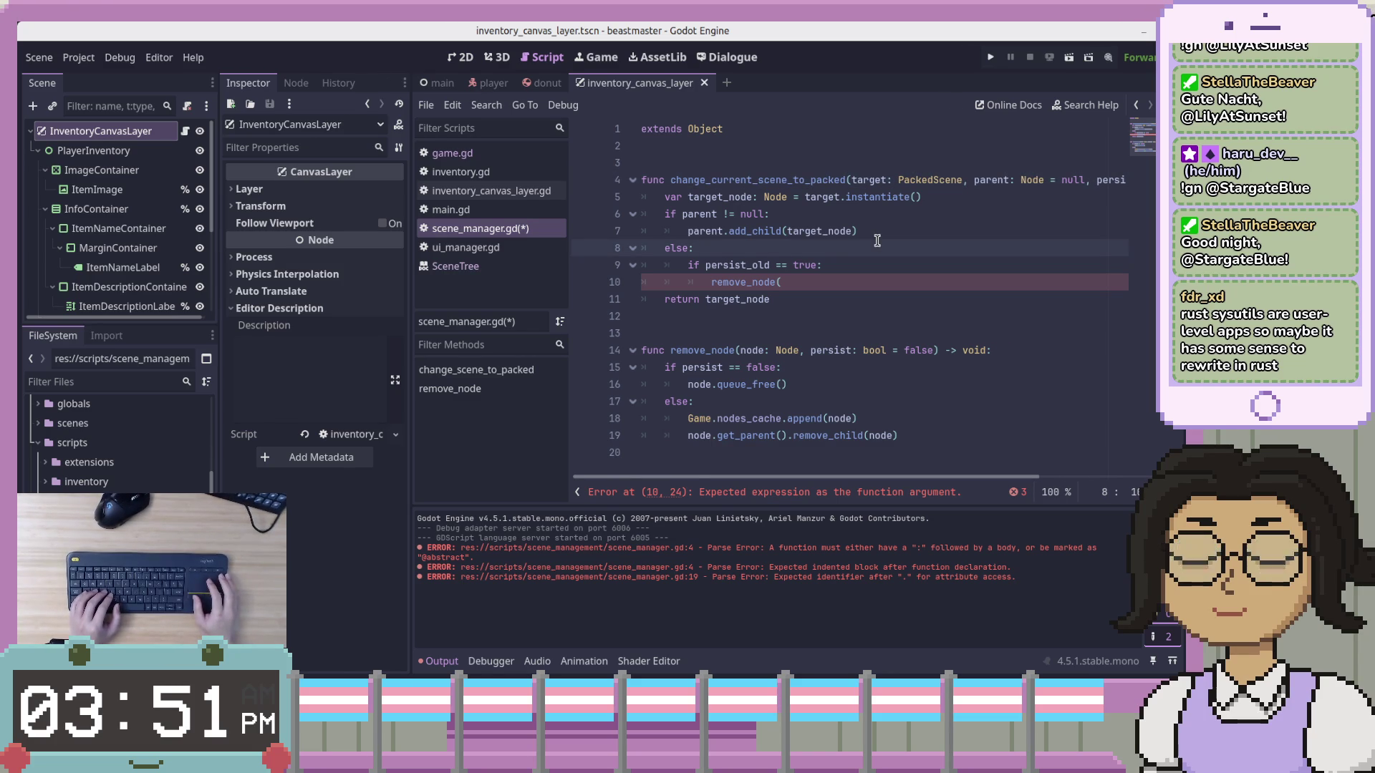
Delete the parent parameter's ': Node = null' type and default on line 4
click(909, 334)
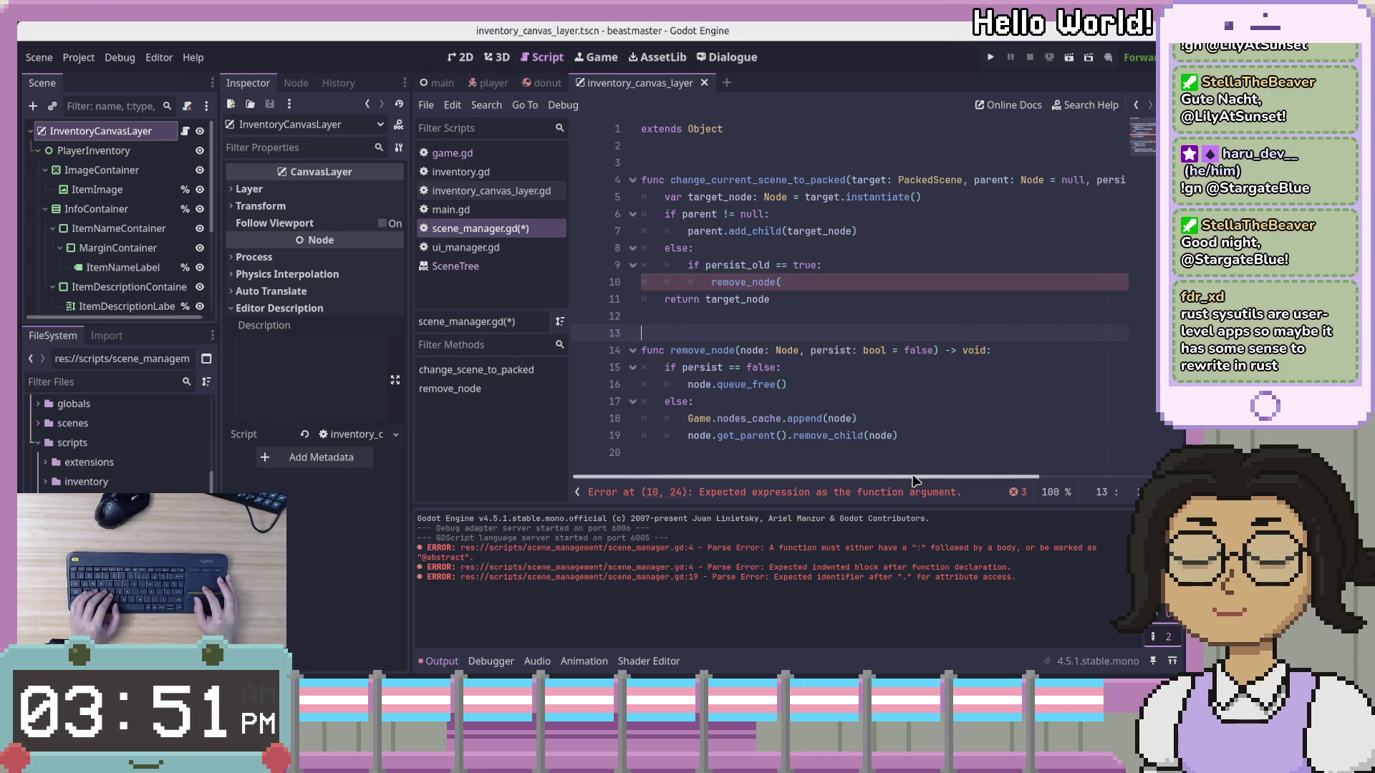
click(965, 281)
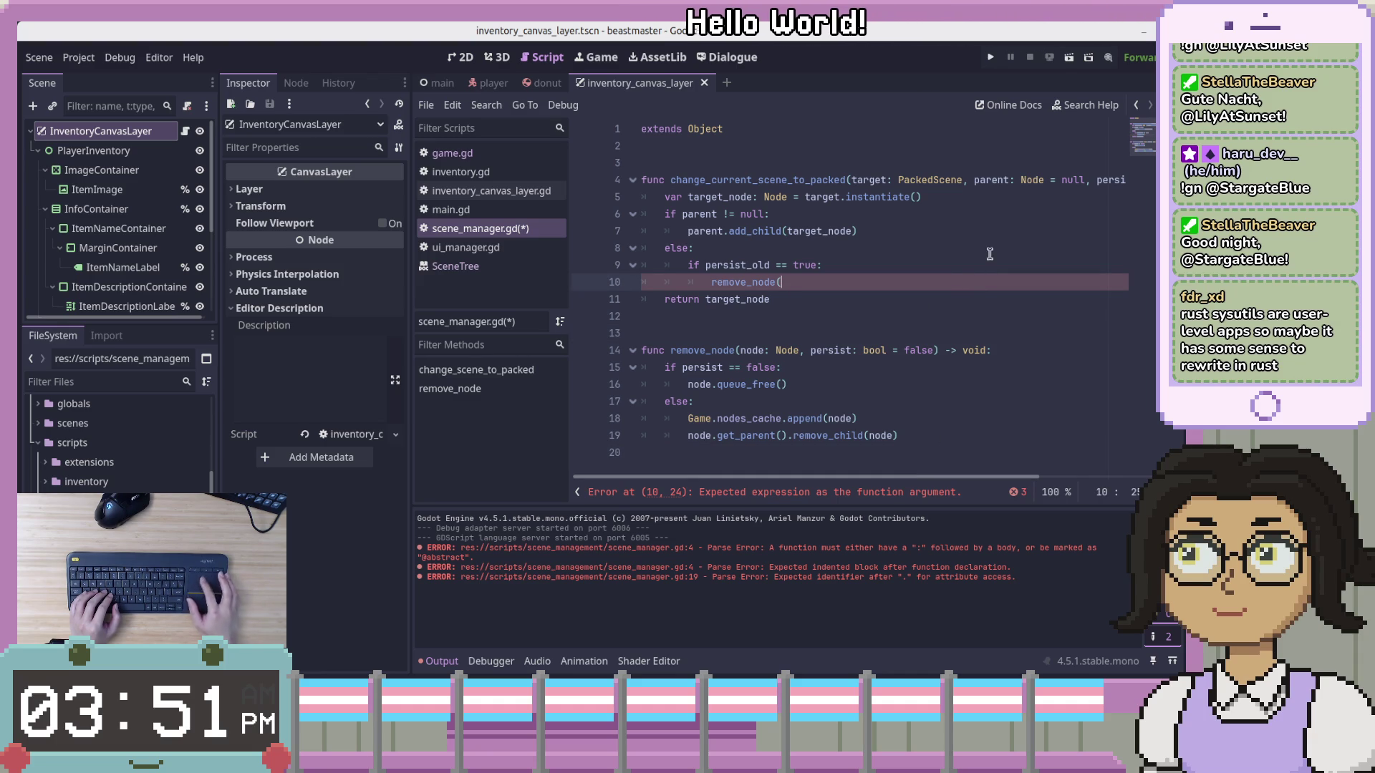
drag(977, 182, 1083, 186)
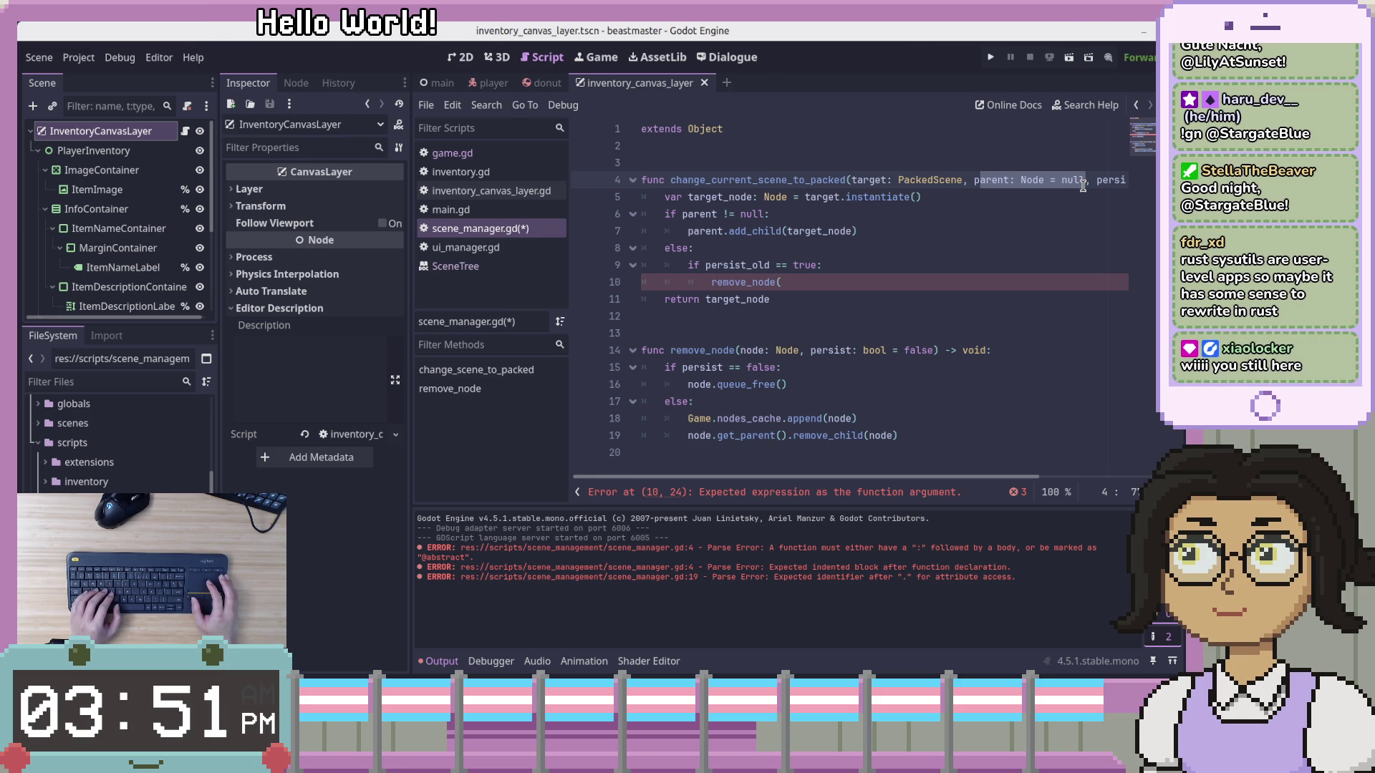
key(BackSpace)
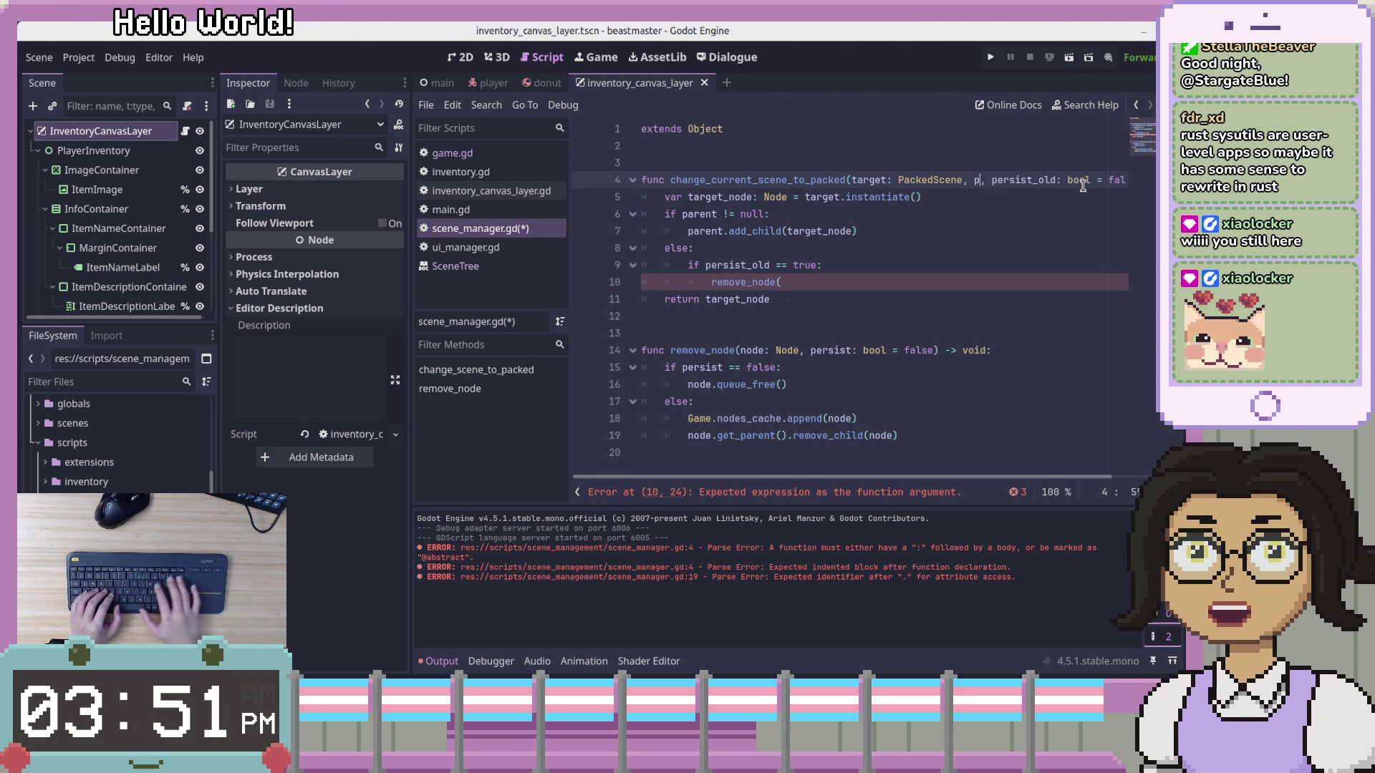